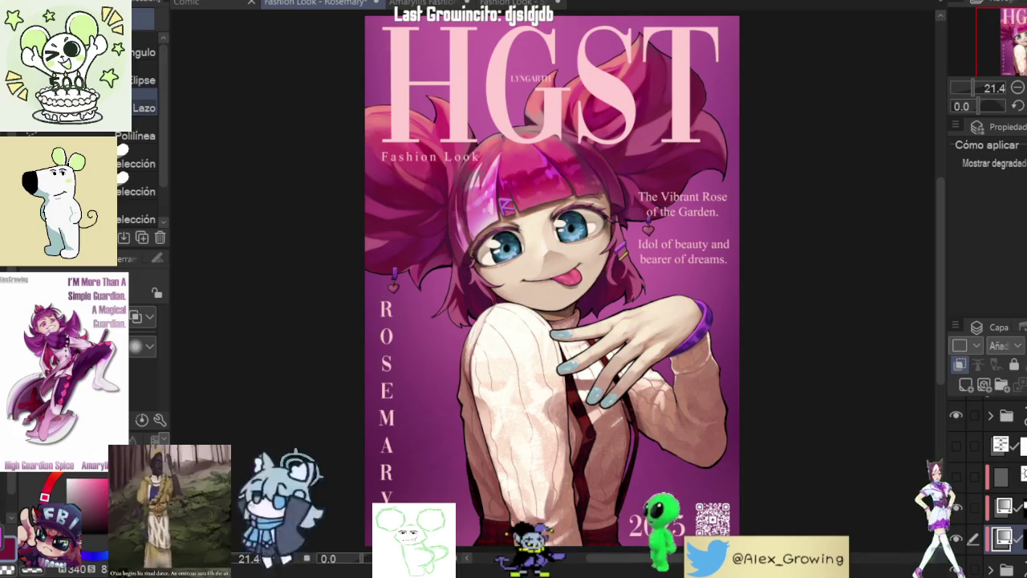
Step: Reload the bangs selection, add a new layer and fill the selection with purple
{"action": "left_click", "coordinate": [1003, 539], "text": "ctrl"}
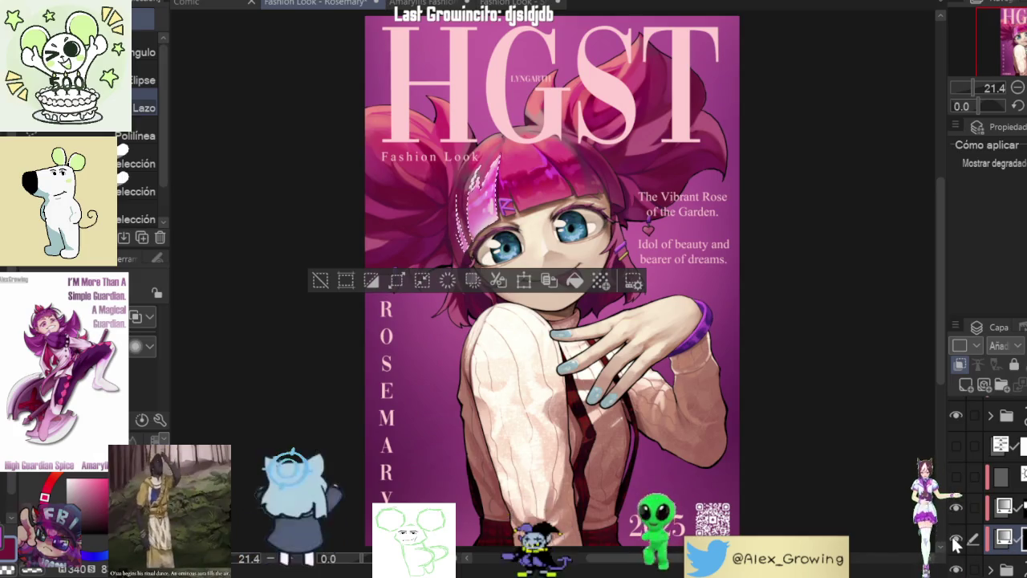
{"action": "scroll", "coordinate": [1023, 522], "scroll_direction": "down", "scroll_amount": 1}
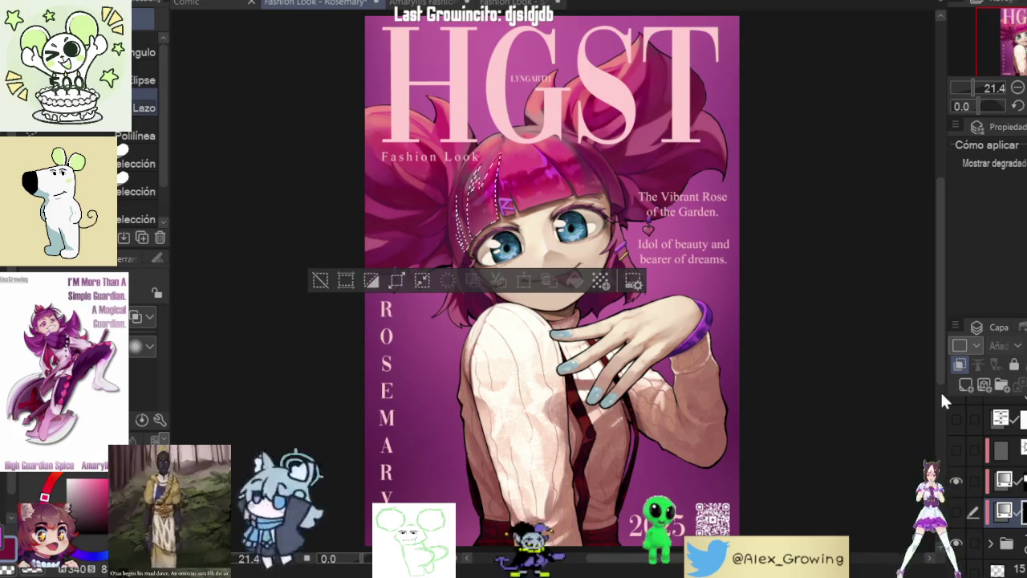
{"action": "left_click", "coordinate": [968, 385]}
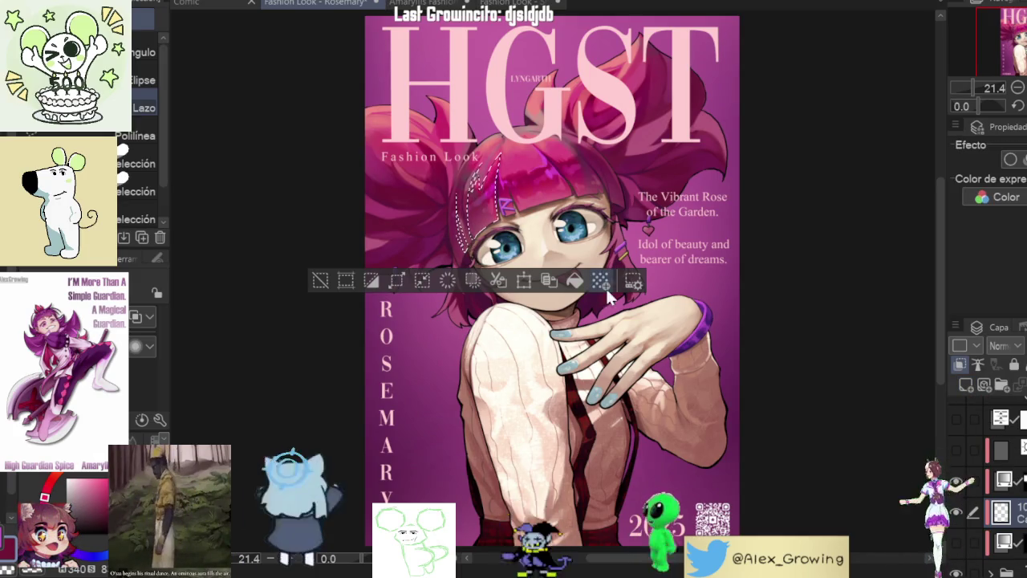
{"action": "left_click", "coordinate": [581, 284]}
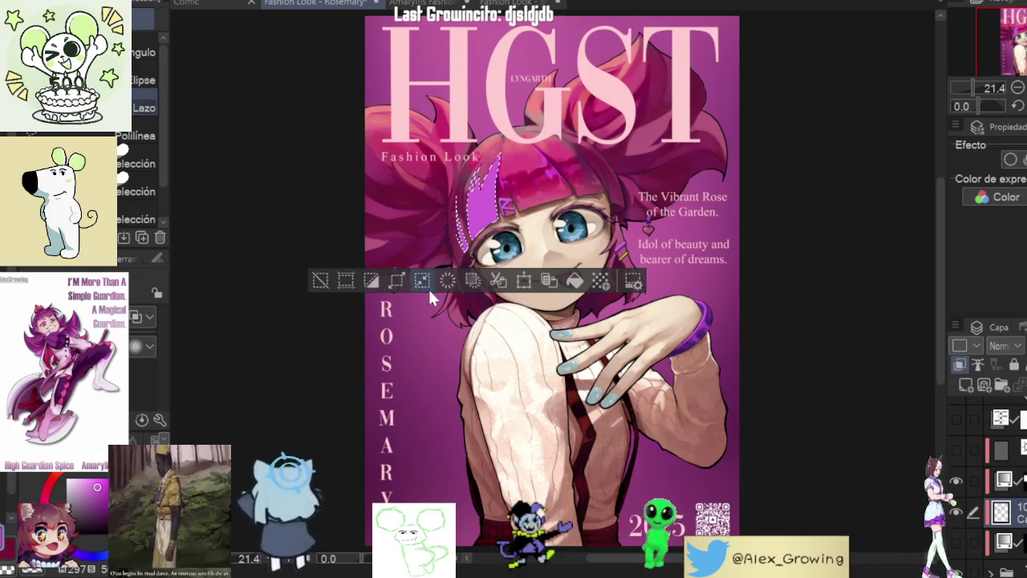
{"action": "left_click", "coordinate": [319, 280]}
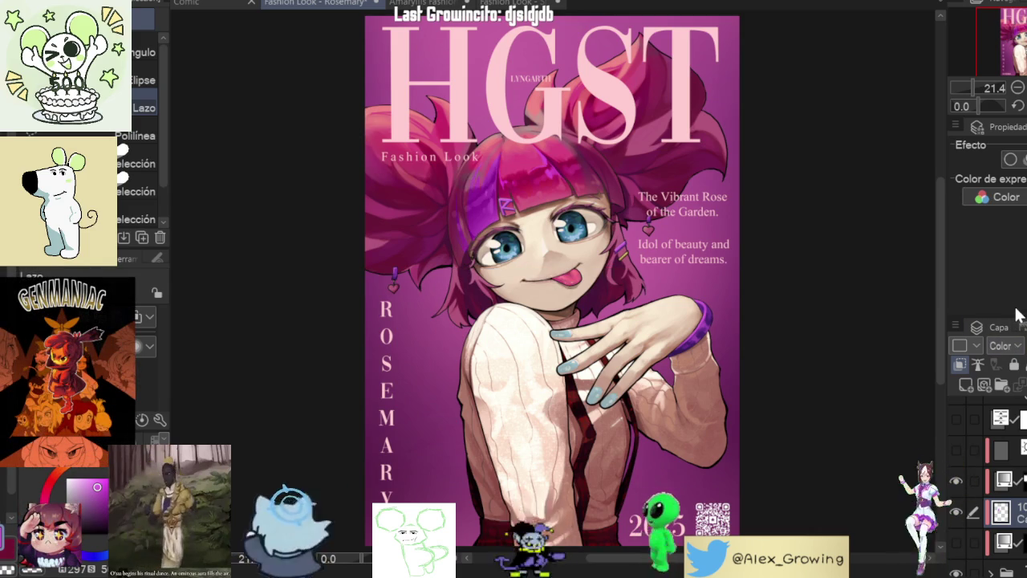
Step: Zoom in on the hair strand beside the eye and lasso along its edge
{"action": "left_click_drag", "start_coordinate": [442, 178], "coordinate": [498, 183]}
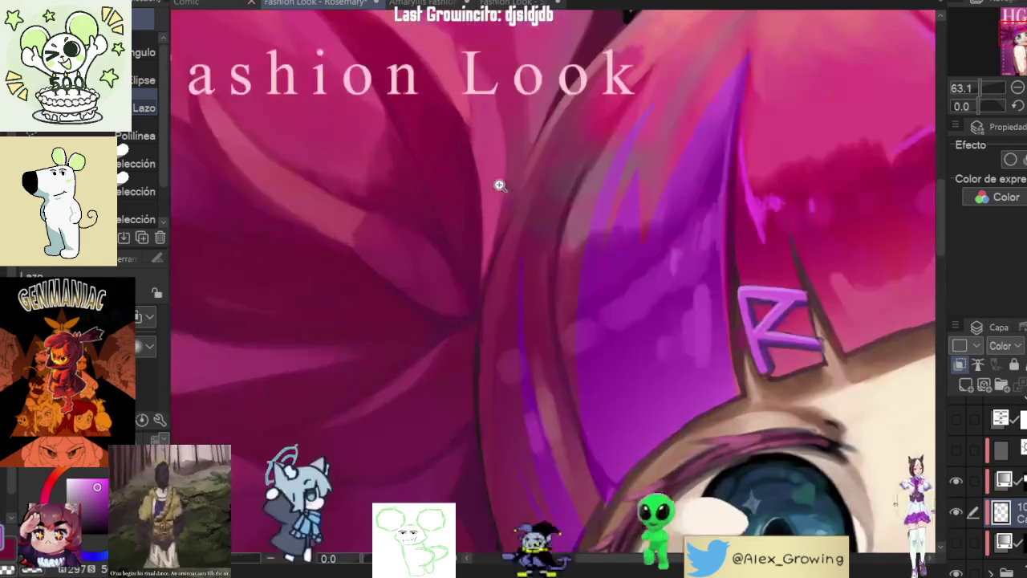
{"action": "left_click_drag", "start_coordinate": [853, 270], "coordinate": [561, 321]}
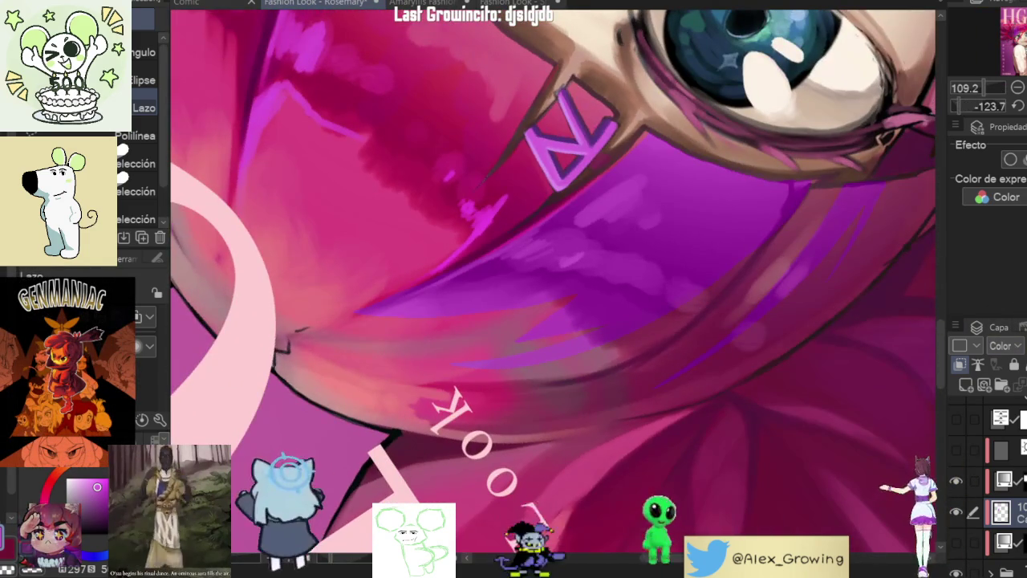
{"action": "left_click_drag", "start_coordinate": [610, 161], "coordinate": [628, 161]}
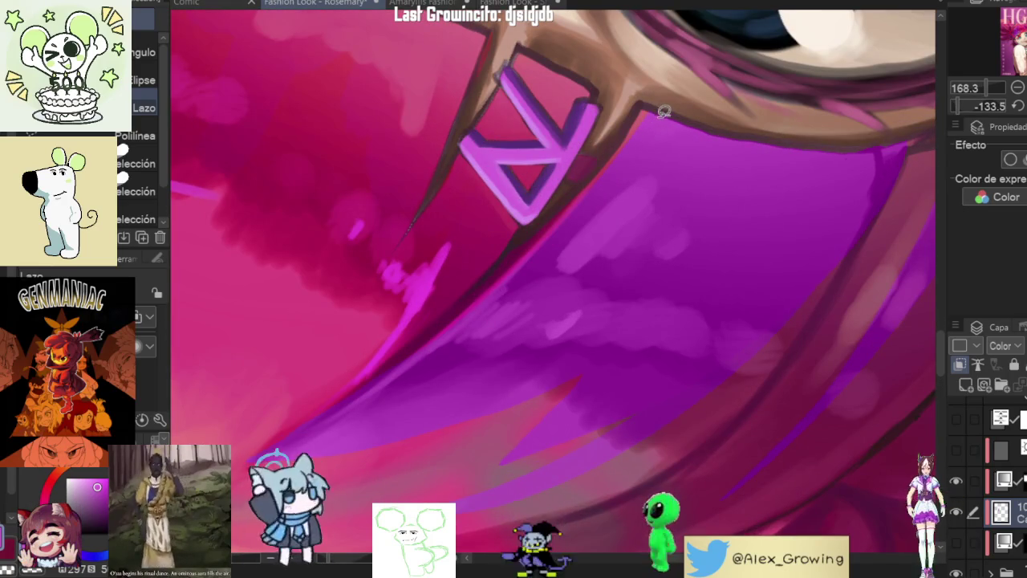
{"action": "mouse_move", "coordinate": [648, 103]}
{"action": "left_mouse_down"}
{"action": "mouse_move", "coordinate": [557, 213]}
{"action": "mouse_move", "coordinate": [410, 342]}
{"action": "mouse_move", "coordinate": [676, 160]}
{"action": "left_mouse_up"}
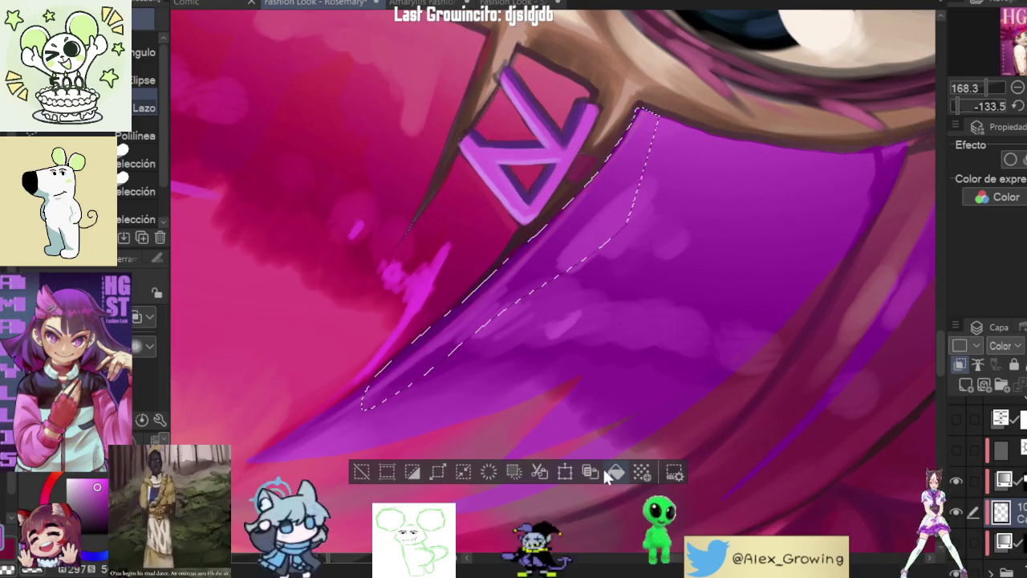
{"action": "key", "text": "ctrl+d"}
Step: Select small hair slivers by the eye and paint them magenta
{"action": "mouse_move", "coordinate": [637, 271]}
{"action": "left_mouse_down"}
{"action": "mouse_move", "coordinate": [610, 218]}
{"action": "mouse_move", "coordinate": [563, 306]}
{"action": "left_mouse_up"}
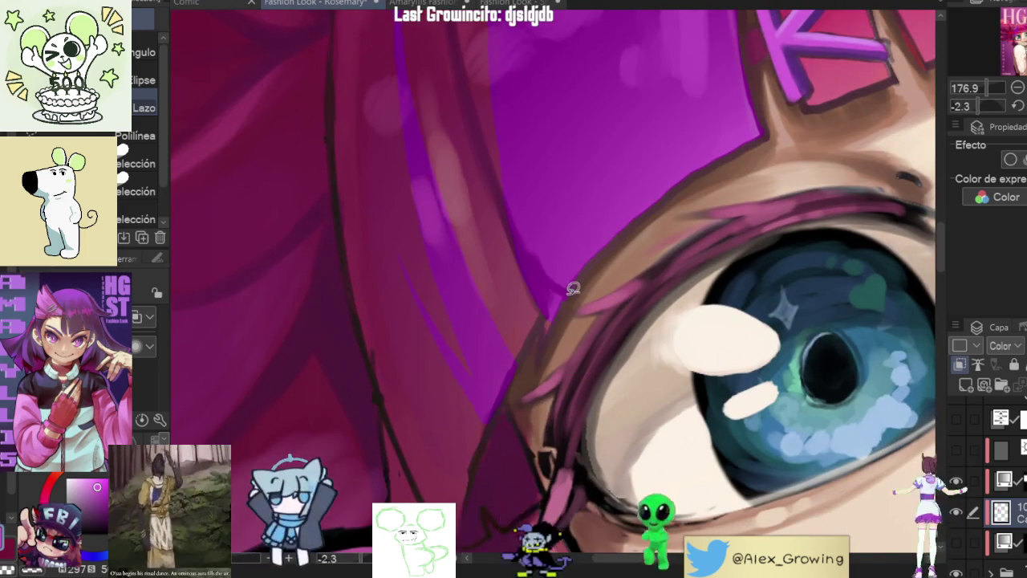
{"action": "left_click_drag", "start_coordinate": [547, 273], "coordinate": [520, 266]}
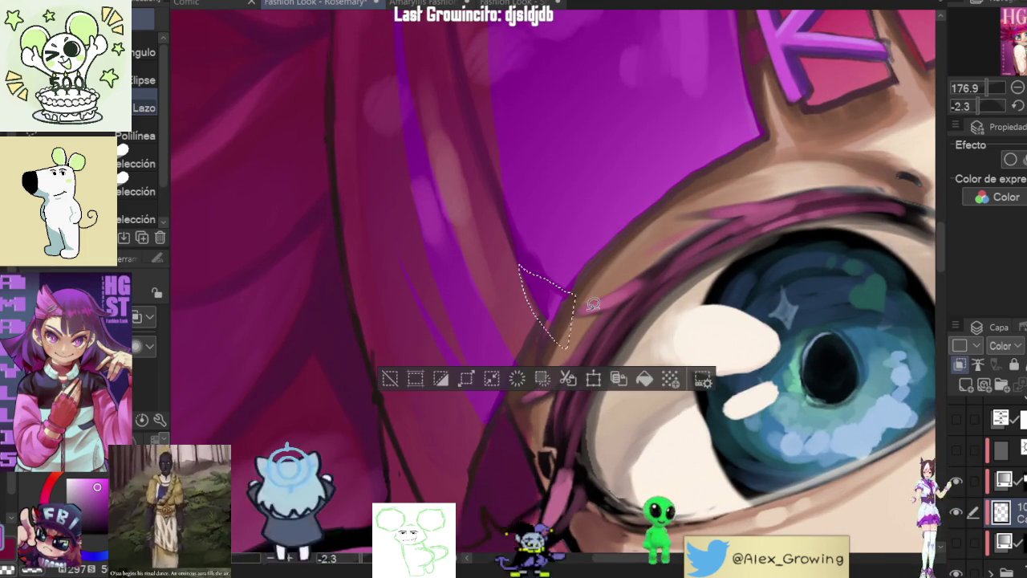
{"action": "left_click", "coordinate": [390, 379]}
{"action": "scroll", "coordinate": [631, 357], "scroll_direction": "down", "scroll_amount": 5}
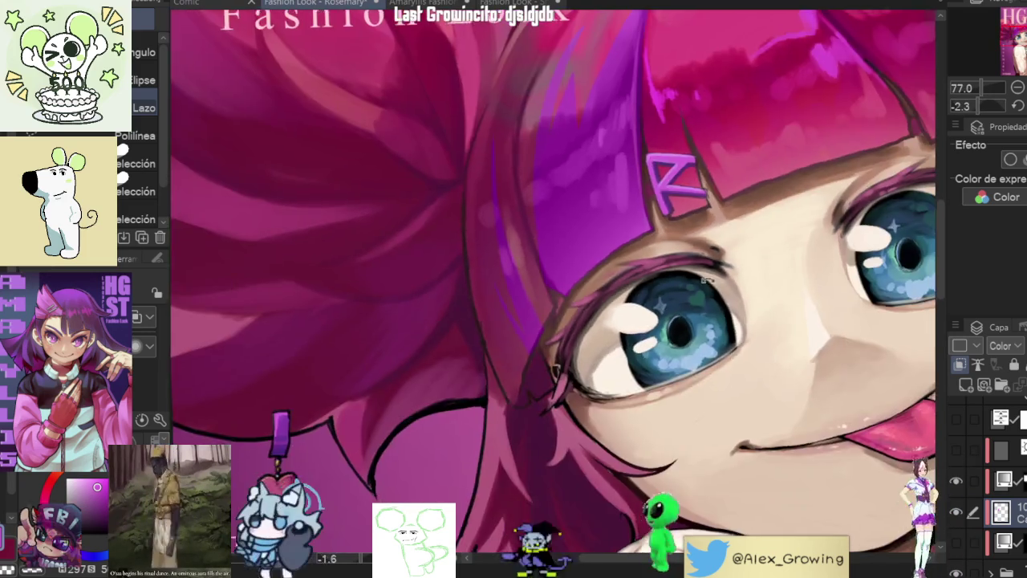
{"action": "scroll", "coordinate": [631, 357], "scroll_direction": "up", "scroll_amount": 5}
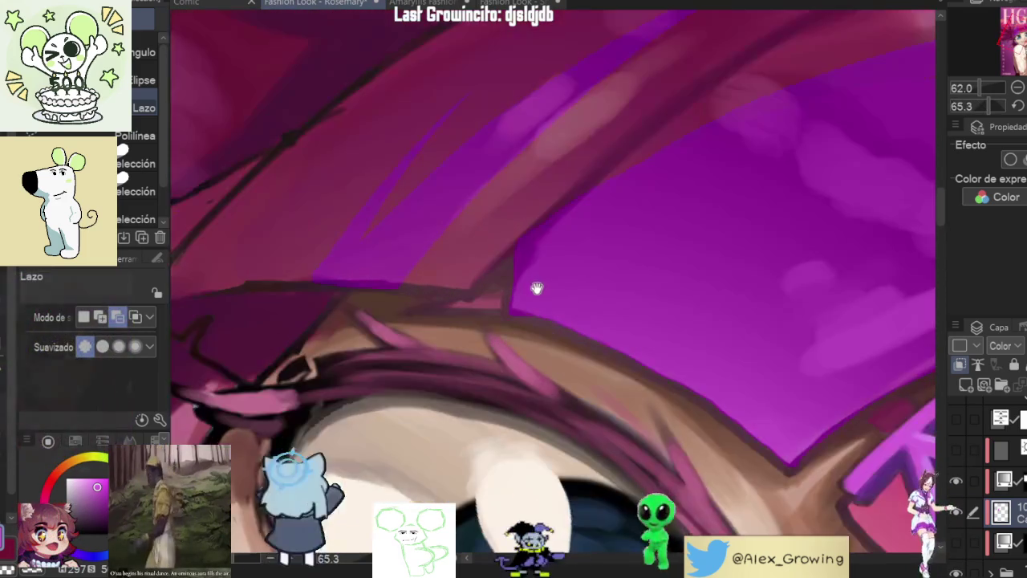
{"action": "left_click_drag", "start_coordinate": [517, 258], "coordinate": [512, 335]}
{"action": "left_click_drag", "start_coordinate": [529, 302], "coordinate": [524, 310]}
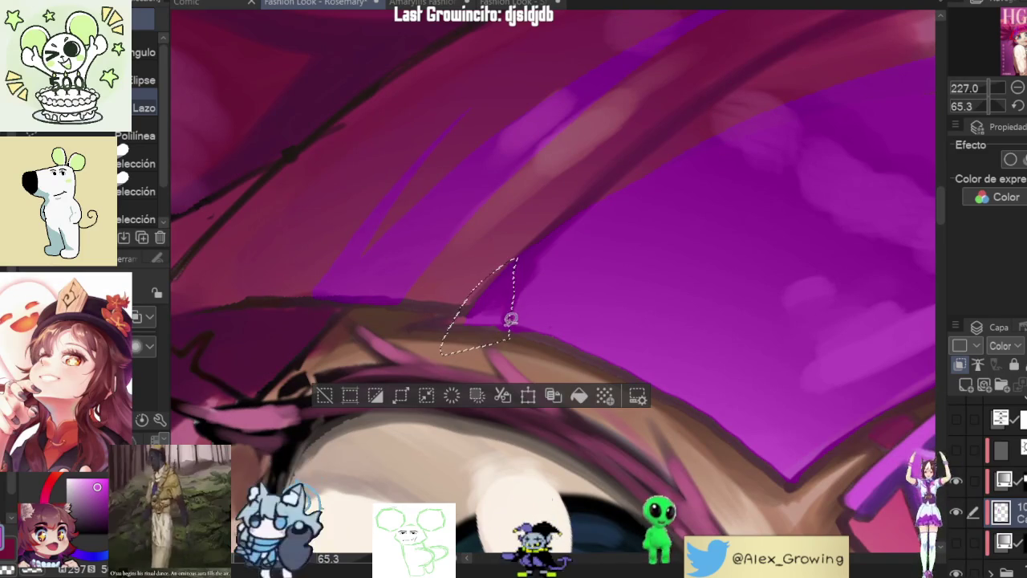
{"action": "left_click_drag", "start_coordinate": [527, 257], "coordinate": [522, 349]}
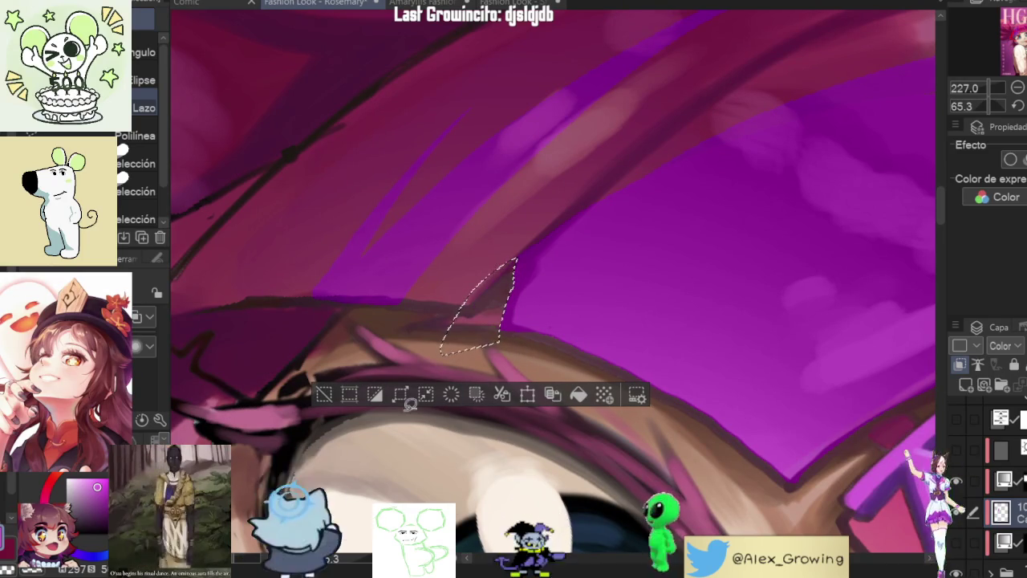
Step: Colour a thin strip along the hair edge, then reset rotation and fit the cover
{"action": "left_click", "coordinate": [323, 394]}
{"action": "scroll", "coordinate": [523, 257], "scroll_direction": "up", "scroll_amount": 3}
{"action": "left_click_drag", "start_coordinate": [508, 305], "coordinate": [461, 341]}
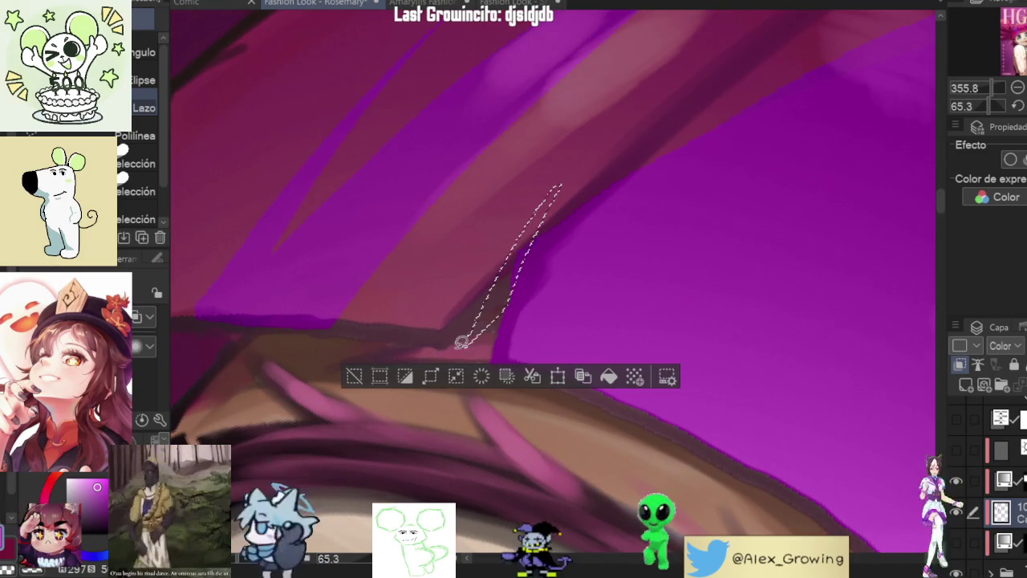
{"action": "left_click", "coordinate": [447, 376]}
{"action": "scroll", "coordinate": [470, 318], "scroll_direction": "down", "scroll_amount": 5}
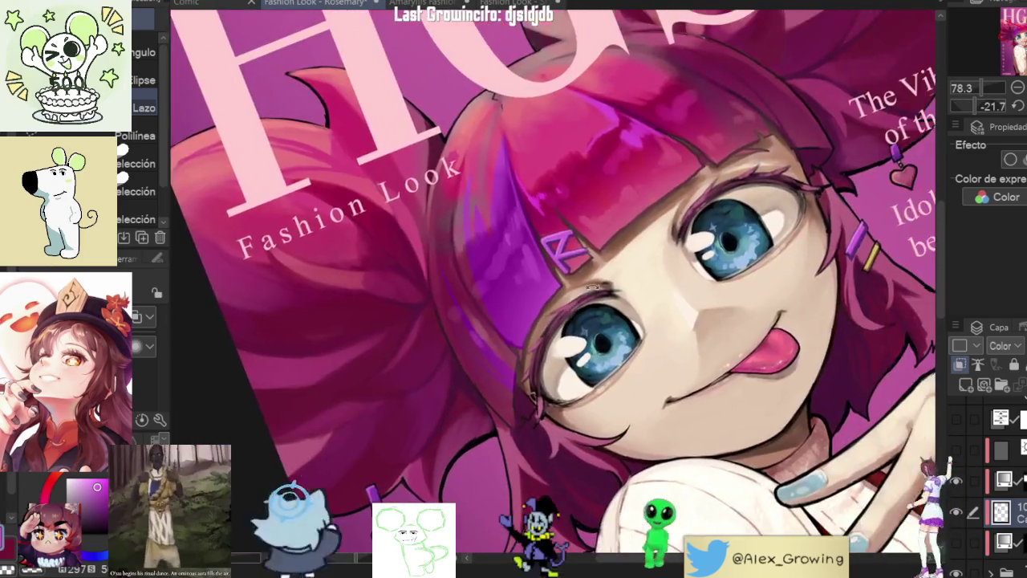
{"action": "left_click_drag", "start_coordinate": [593, 285], "coordinate": [629, 354]}
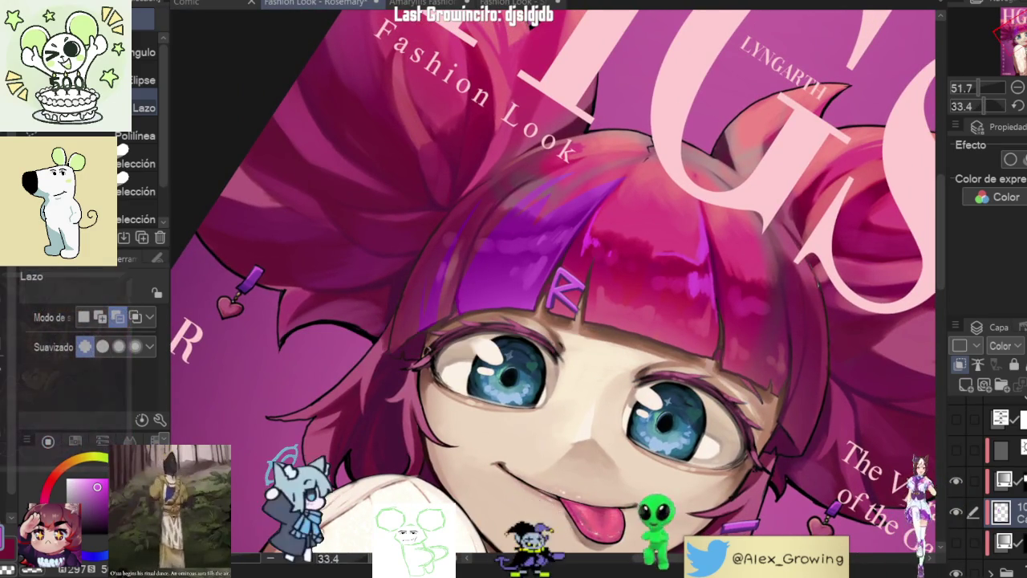
{"action": "key", "text": "ctrl+@"}
{"action": "key", "text": "ctrl+0"}
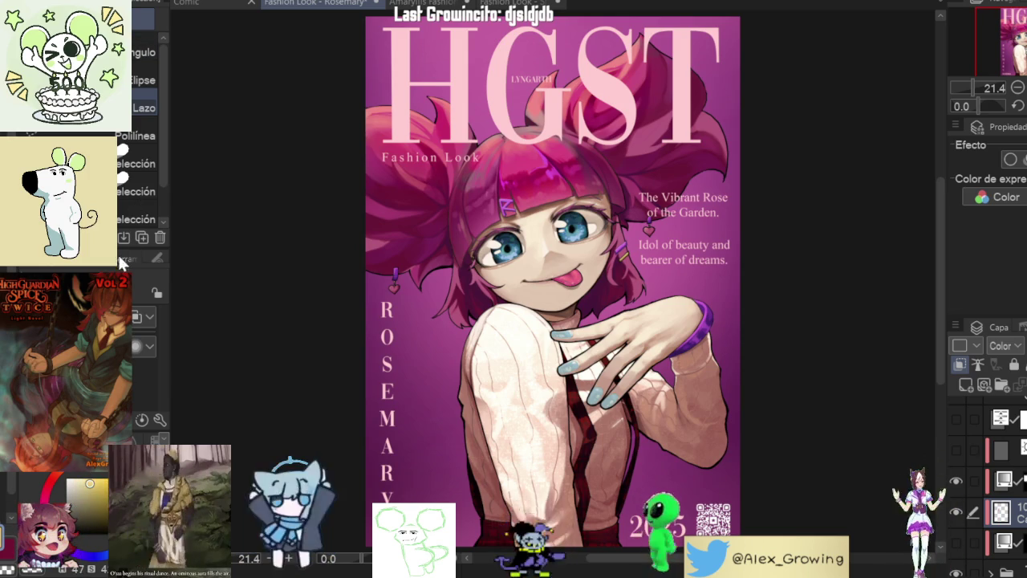
Step: Replace a yellow-green patch left of the bangs with teal and set the layer to Brillo
{"action": "left_click_drag", "start_coordinate": [491, 159], "coordinate": [473, 233]}
{"action": "key", "text": "ctrl+z"}
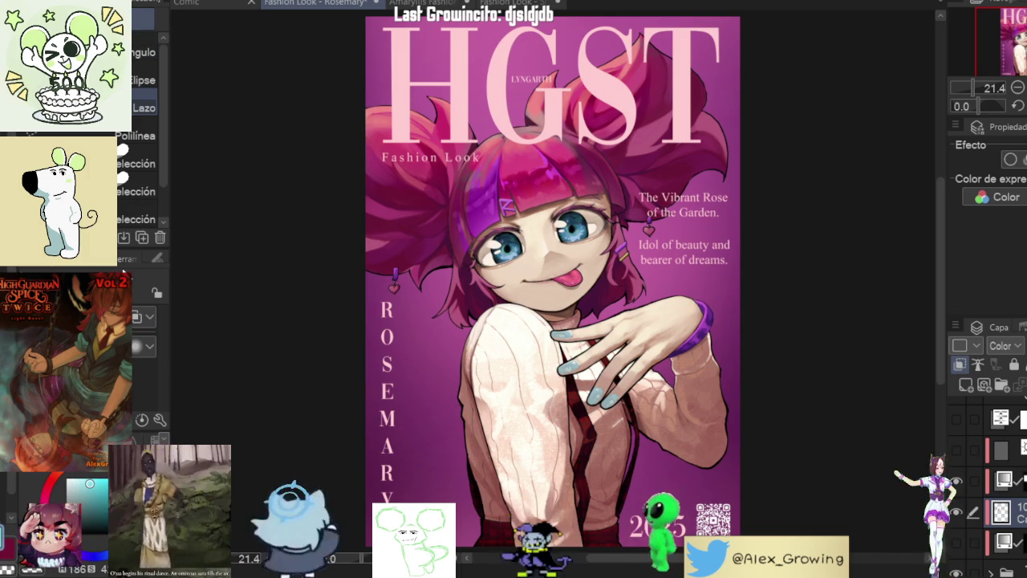
{"action": "left_click_drag", "start_coordinate": [489, 158], "coordinate": [475, 234]}
{"action": "scroll", "coordinate": [485, 174], "scroll_direction": "up", "scroll_amount": 5}
{"action": "scroll", "coordinate": [588, 183], "scroll_direction": "down", "scroll_amount": 6}
{"action": "scroll", "coordinate": [494, 174], "scroll_direction": "up", "scroll_amount": 5}
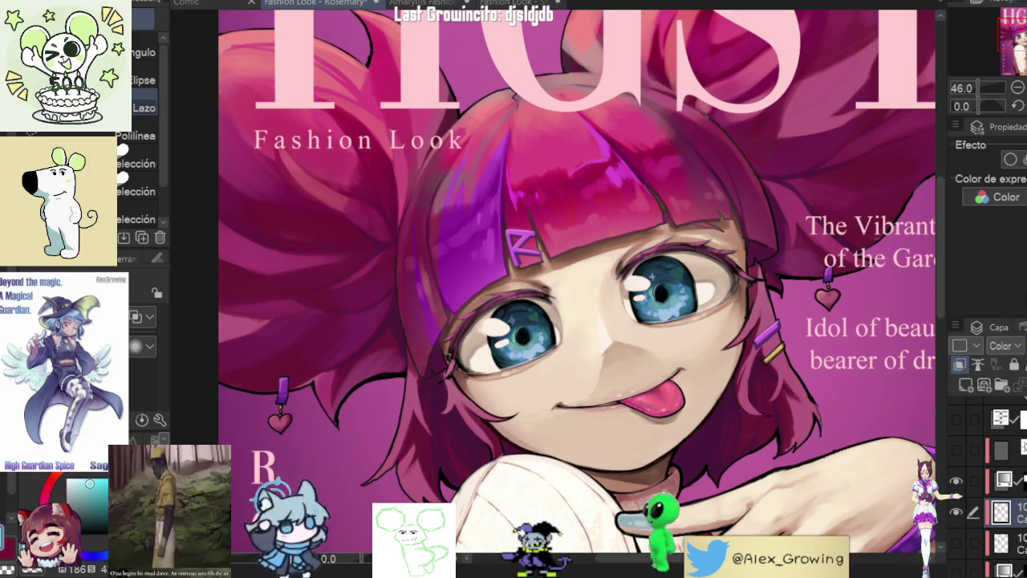
{"action": "scroll", "coordinate": [999, 345], "scroll_direction": "down", "scroll_amount": 1}
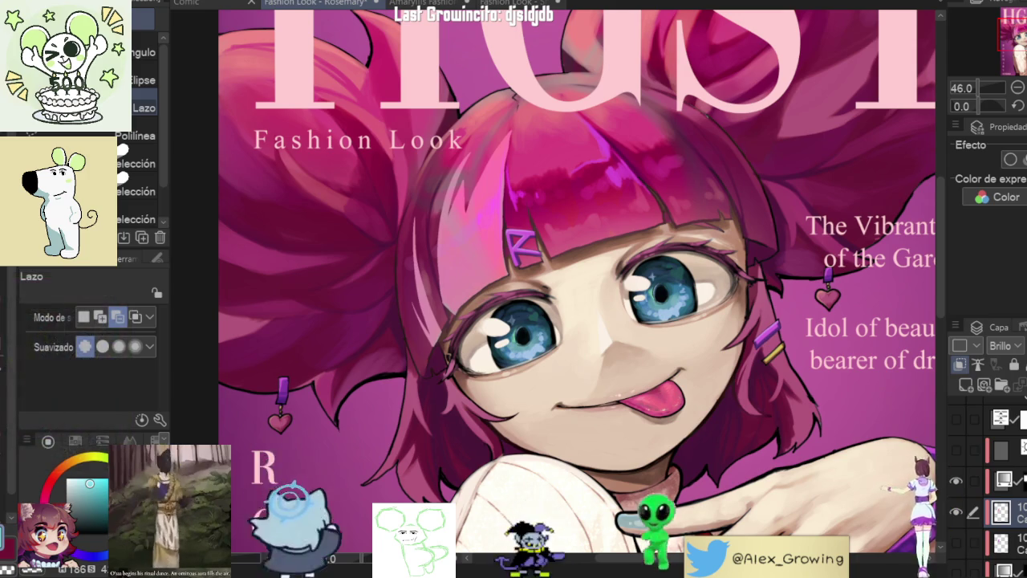
Step: Cycle the hair layer blend mode through Saturación, Dividir and Tono, ending on Luz lineal
{"action": "scroll", "coordinate": [1011, 346], "scroll_direction": "up", "scroll_amount": 2}
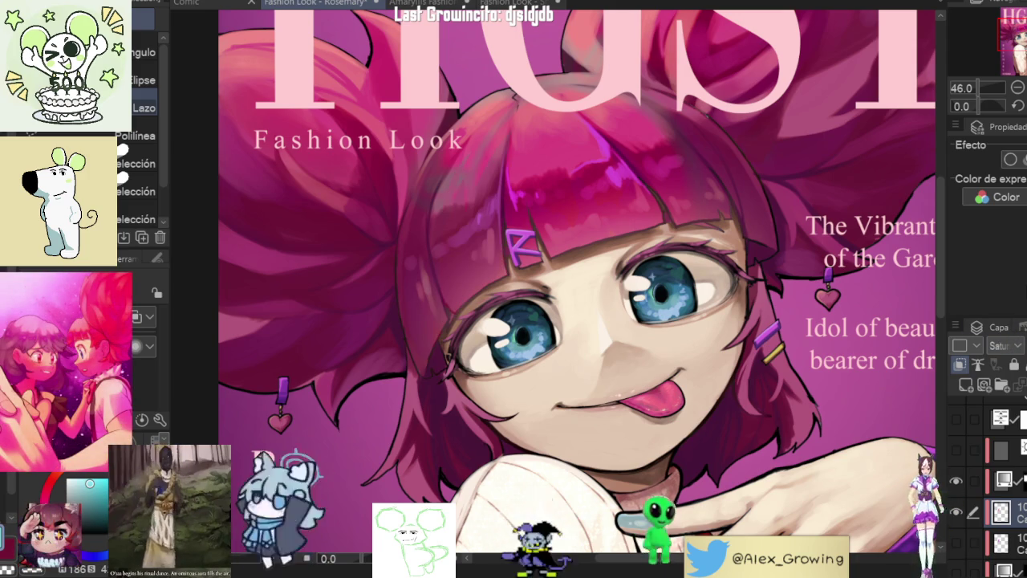
{"action": "scroll", "coordinate": [1007, 345], "scroll_direction": "down", "scroll_amount": 3}
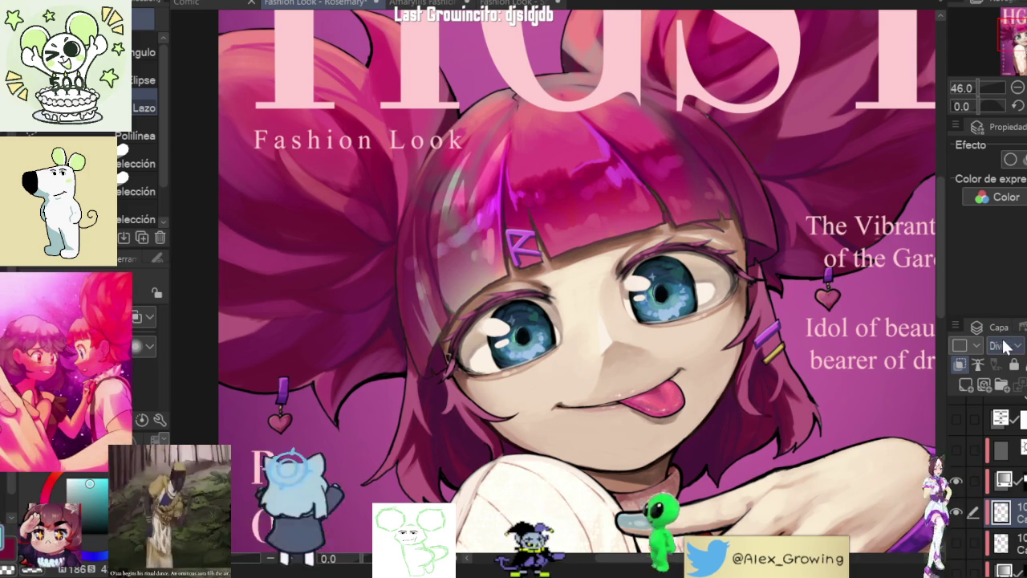
{"action": "scroll", "coordinate": [1007, 343], "scroll_direction": "down", "scroll_amount": 1}
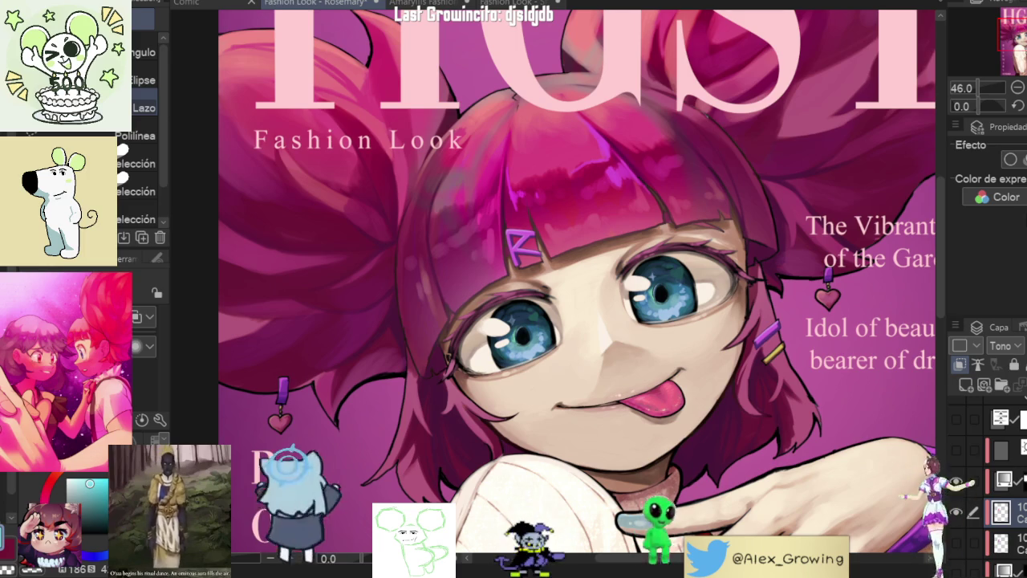
{"action": "scroll", "coordinate": [1011, 347], "scroll_direction": "up", "scroll_amount": 4}
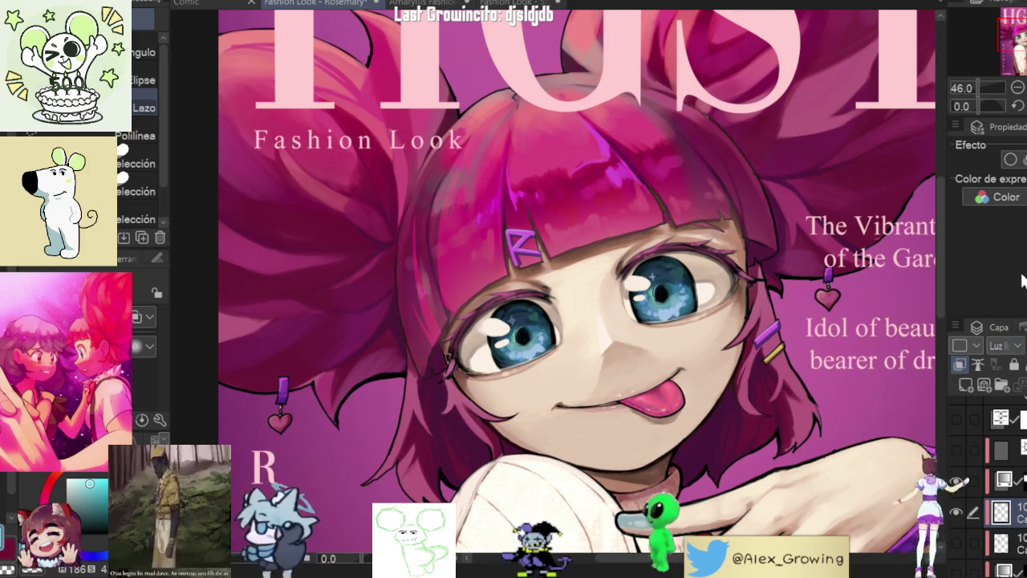
{"action": "scroll", "coordinate": [901, 287], "scroll_direction": "down", "scroll_amount": 5}
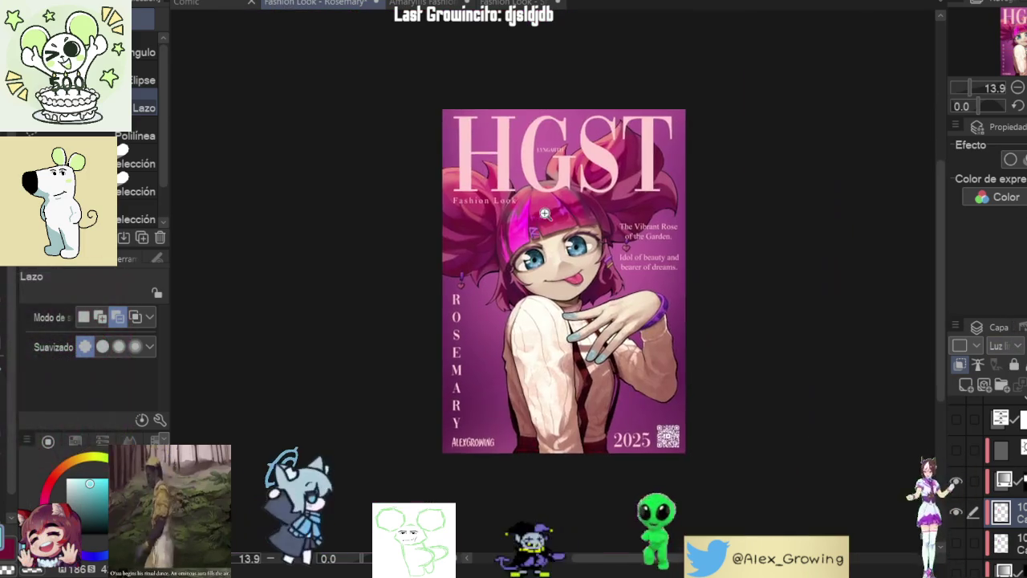
{"action": "scroll", "coordinate": [539, 173], "scroll_direction": "up", "scroll_amount": 2}
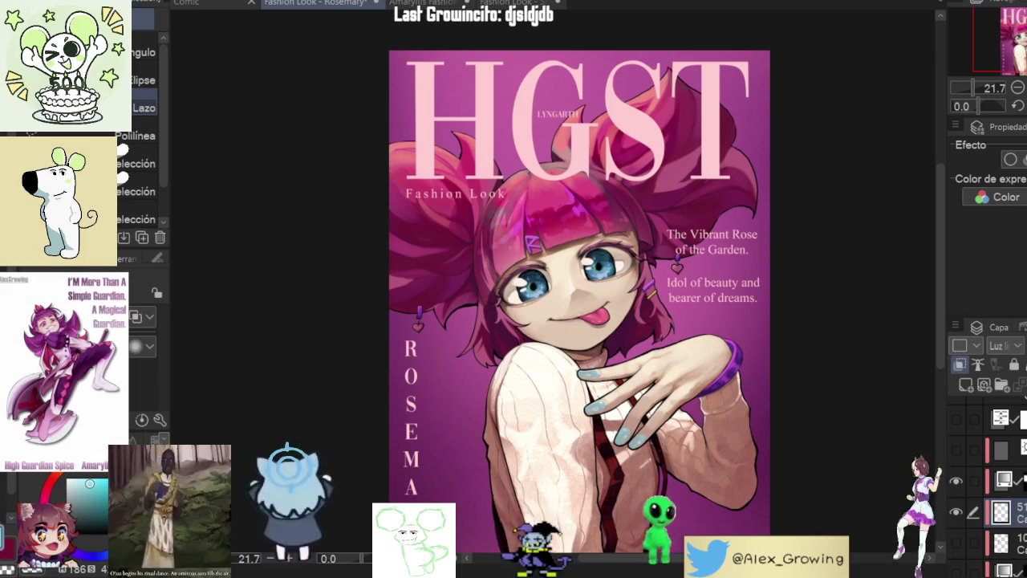
Step: Lower the hair tint layer's opacity to about 50% and make it visible again
{"action": "scroll", "coordinate": [909, 233], "scroll_direction": "down", "scroll_amount": 1}
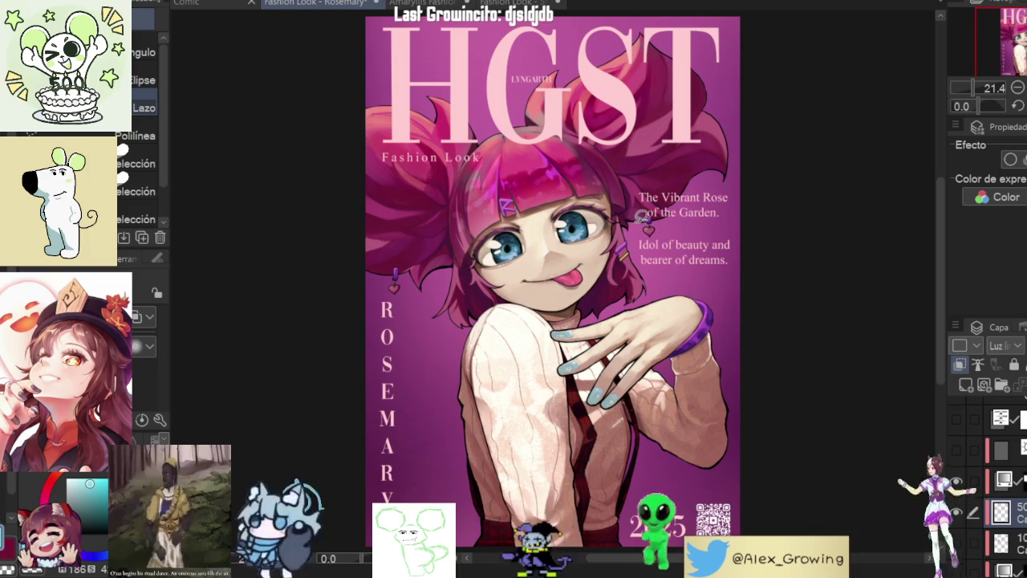
{"action": "left_click", "coordinate": [961, 510]}
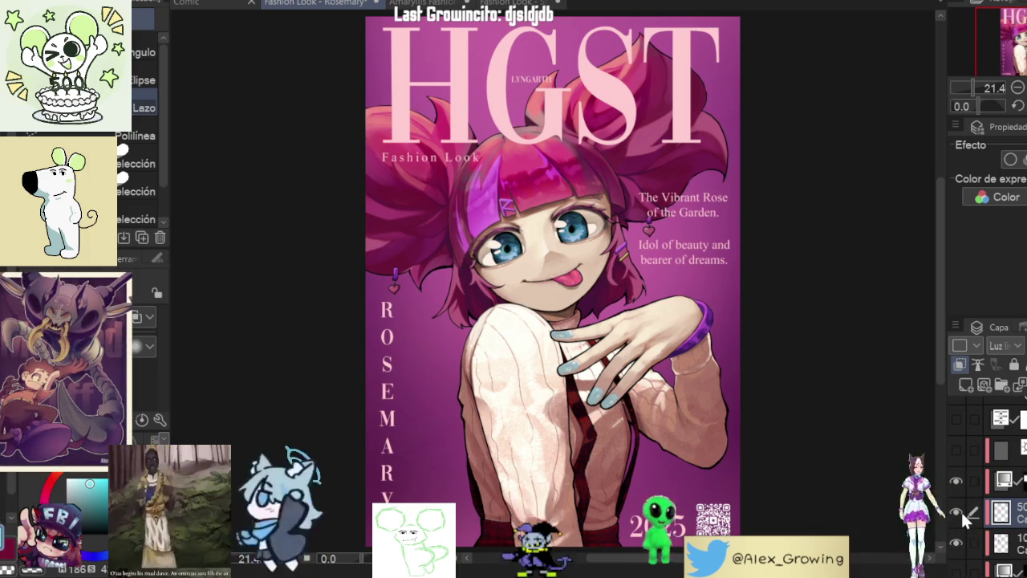
Step: Toggle the hair-highlight layer off and back on to compare the streak
{"action": "left_click", "coordinate": [960, 509]}
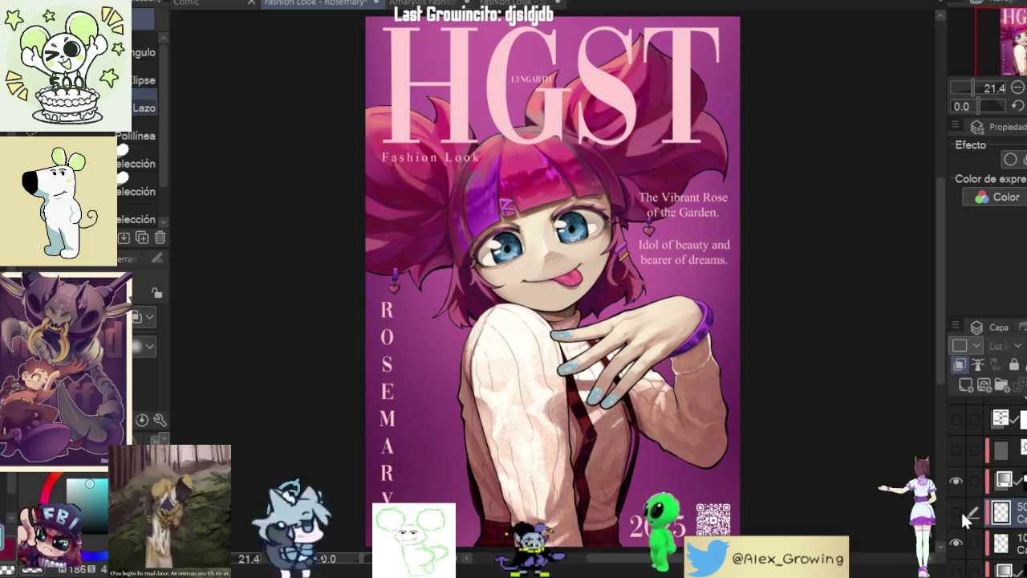
{"action": "left_click", "coordinate": [960, 510]}
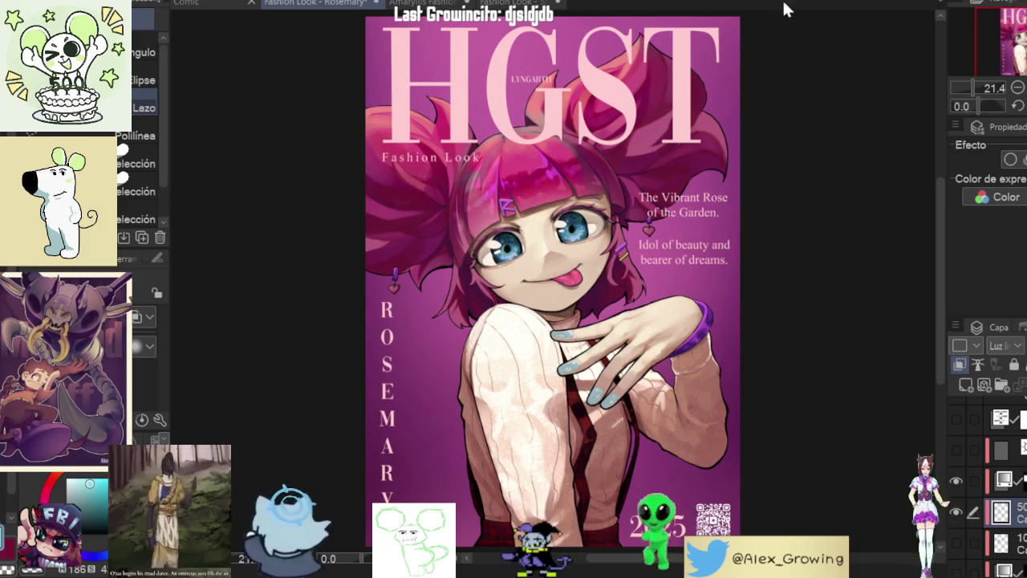
{"action": "scroll", "coordinate": [544, 187], "scroll_direction": "up", "scroll_amount": 4}
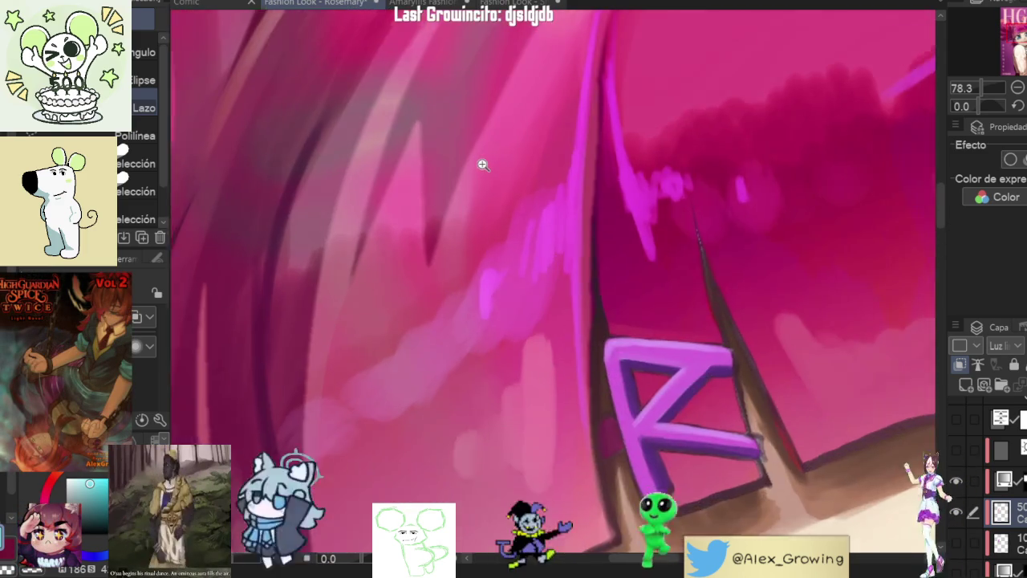
Step: Check the cover zoomed in, fit and mirror it, and compare with the Amaryllis cover
{"action": "mouse_move", "coordinate": [433, 180]}
{"action": "left_mouse_down"}
{"action": "mouse_move", "coordinate": [449, 175]}
{"action": "mouse_move", "coordinate": [401, 175]}
{"action": "left_mouse_up"}
{"action": "key", "text": "ctrl+0"}
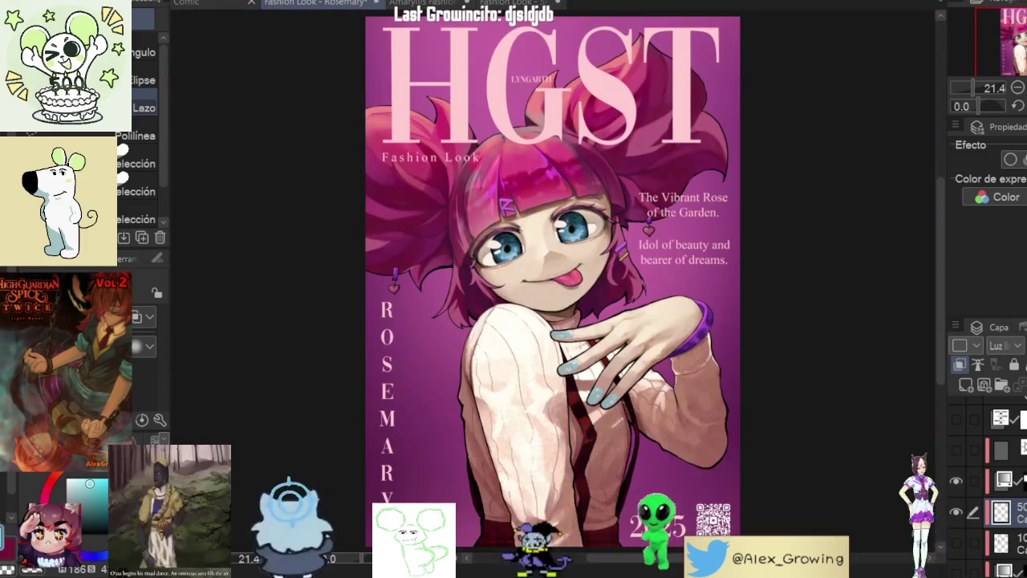
{"action": "key", "text": "h"}
{"action": "key", "text": "h"}
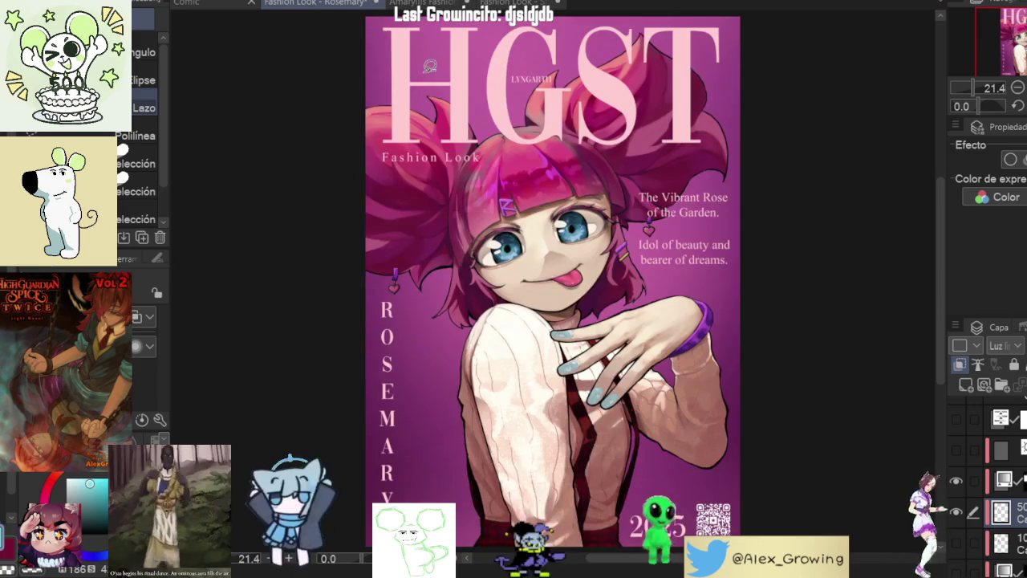
{"action": "left_click", "coordinate": [405, 4]}
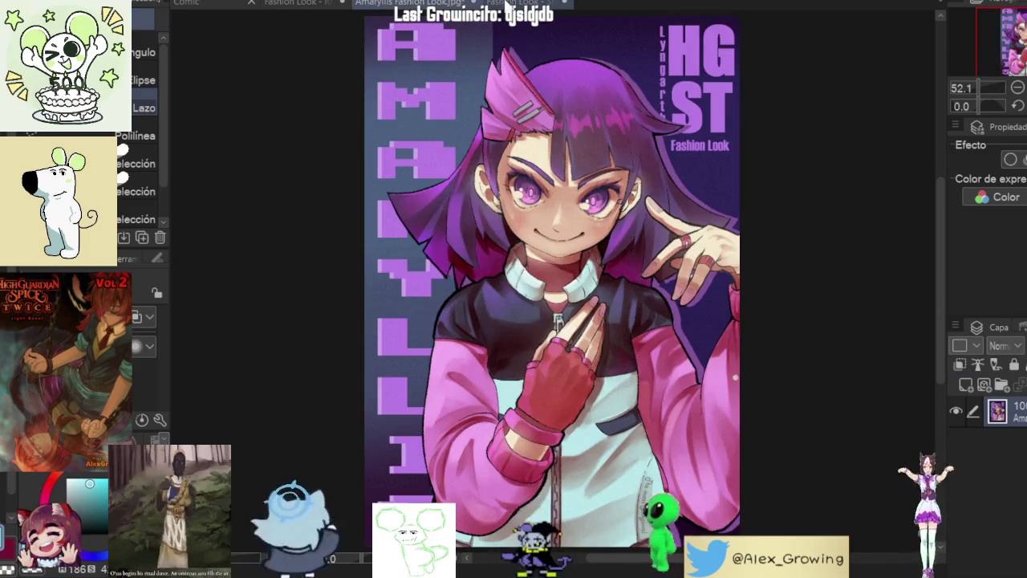
{"action": "left_click", "coordinate": [513, 3]}
{"action": "left_click", "coordinate": [310, 4]}
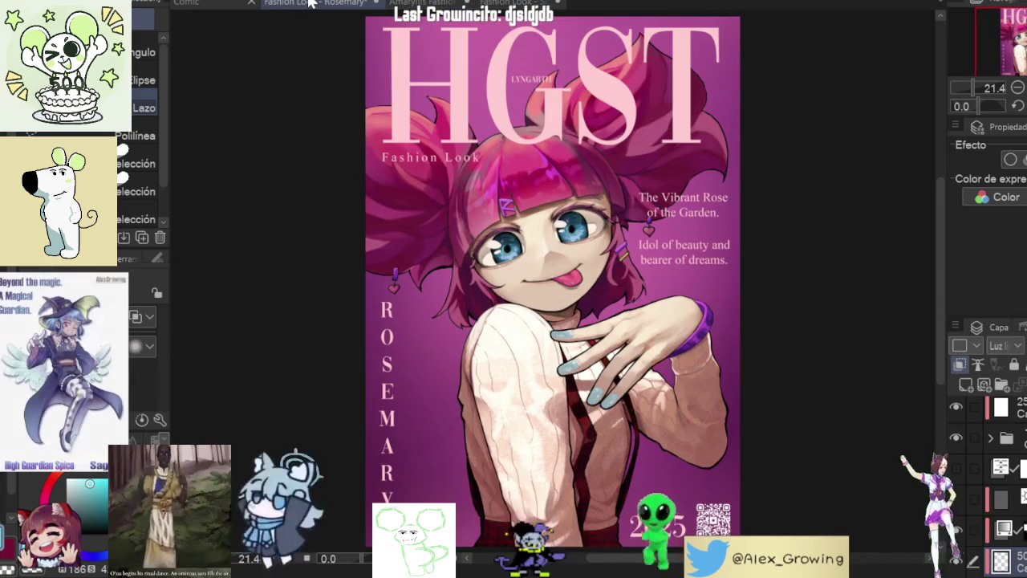
Step: Zoom into Rosemary's face, select the normal-mode layer inside the folder, and rotate the canvas
{"action": "mouse_move", "coordinate": [547, 247]}
{"action": "left_mouse_down"}
{"action": "mouse_move", "coordinate": [565, 252]}
{"action": "mouse_move", "coordinate": [376, 450]}
{"action": "left_mouse_up"}
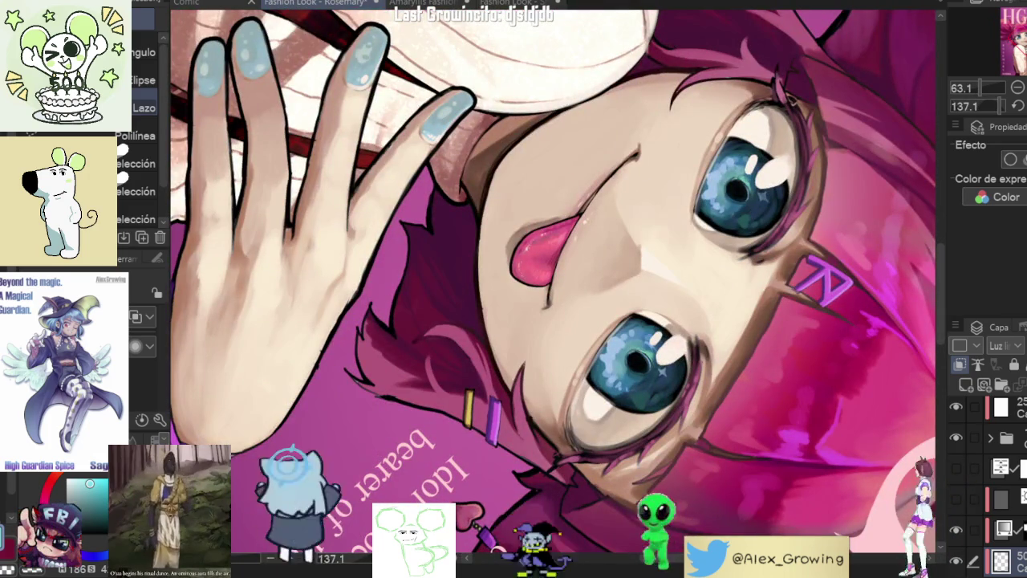
{"action": "scroll", "coordinate": [991, 481], "scroll_direction": "down", "scroll_amount": 2}
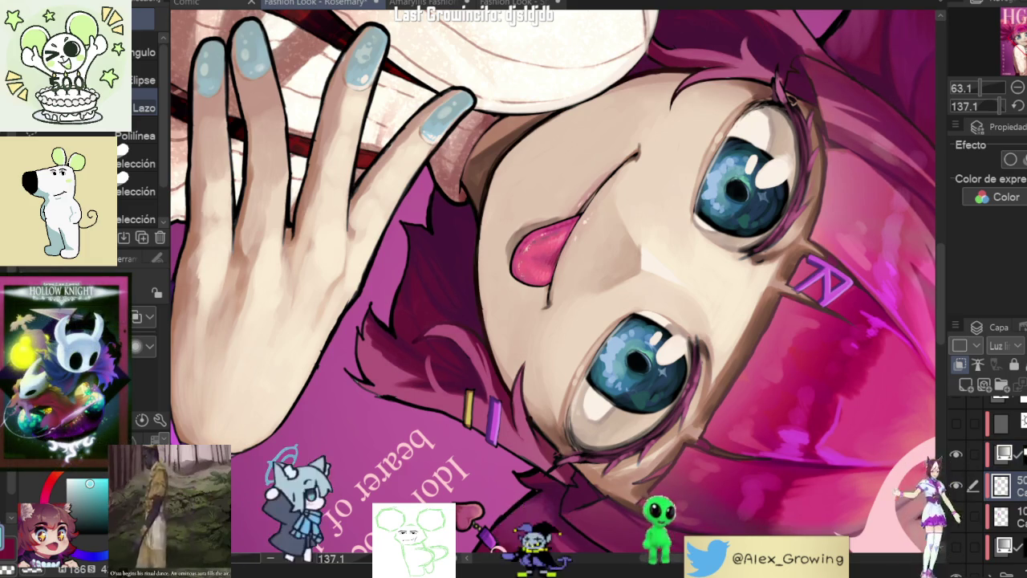
{"action": "scroll", "coordinate": [973, 485], "scroll_direction": "down", "scroll_amount": 2}
{"action": "left_click", "coordinate": [975, 470]}
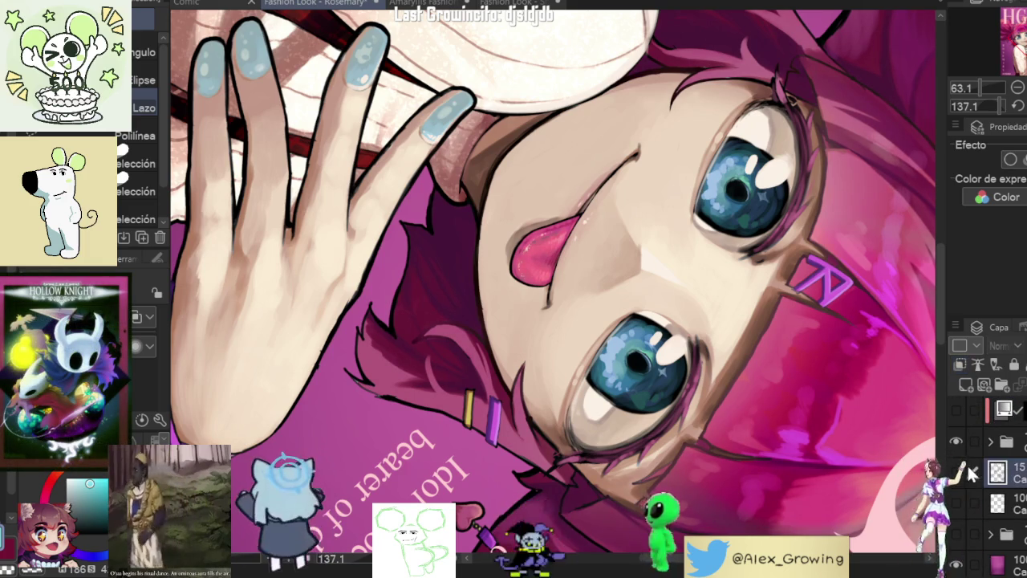
{"action": "scroll", "coordinate": [973, 473], "scroll_direction": "up", "scroll_amount": 2}
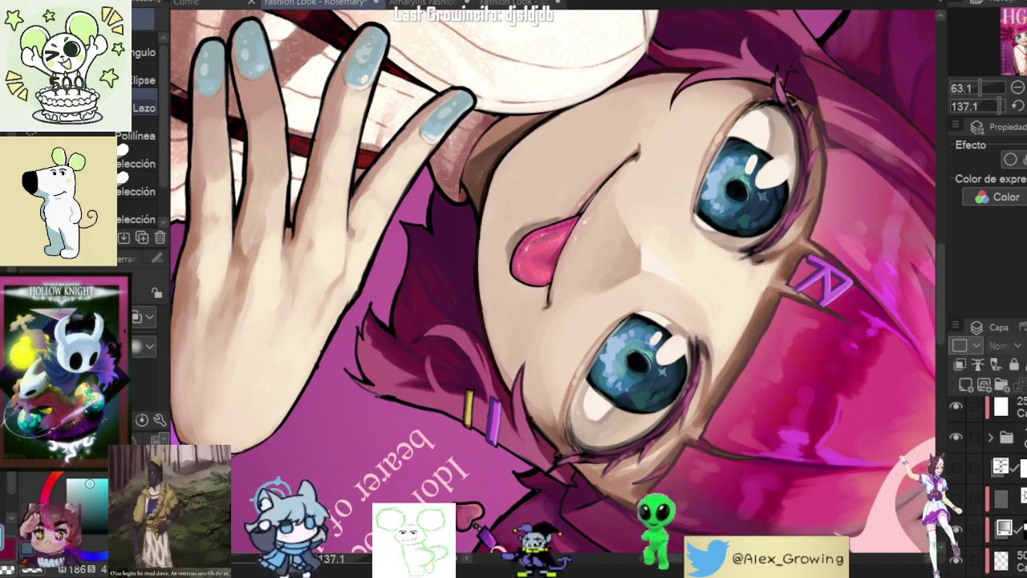
{"action": "scroll", "coordinate": [967, 472], "scroll_direction": "up", "scroll_amount": 1}
{"action": "scroll", "coordinate": [967, 474], "scroll_direction": "down", "scroll_amount": 1}
{"action": "scroll", "coordinate": [967, 473], "scroll_direction": "down", "scroll_amount": 2}
{"action": "scroll", "coordinate": [993, 481], "scroll_direction": "up", "scroll_amount": 3}
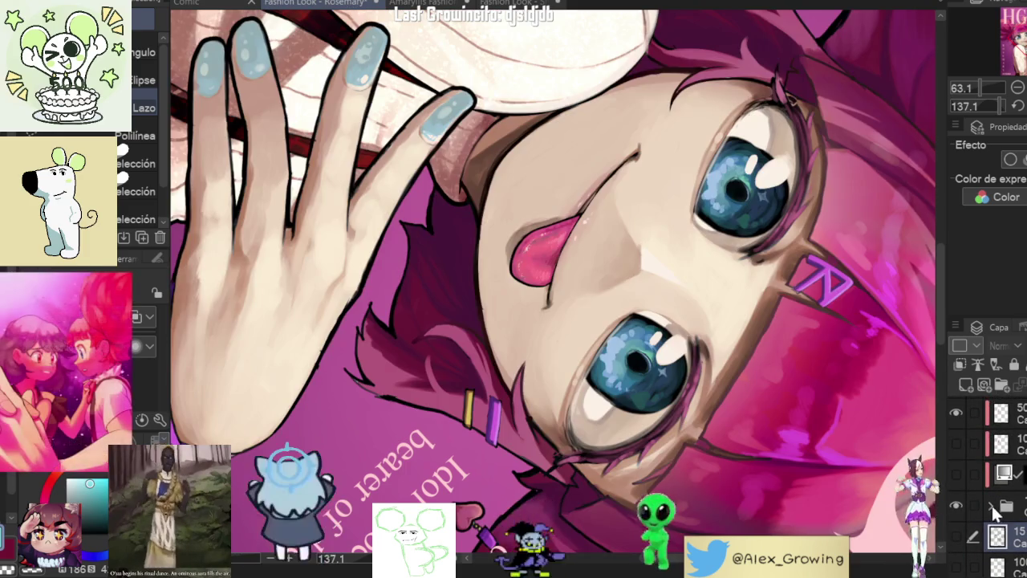
{"action": "scroll", "coordinate": [993, 512], "scroll_direction": "down", "scroll_amount": 2}
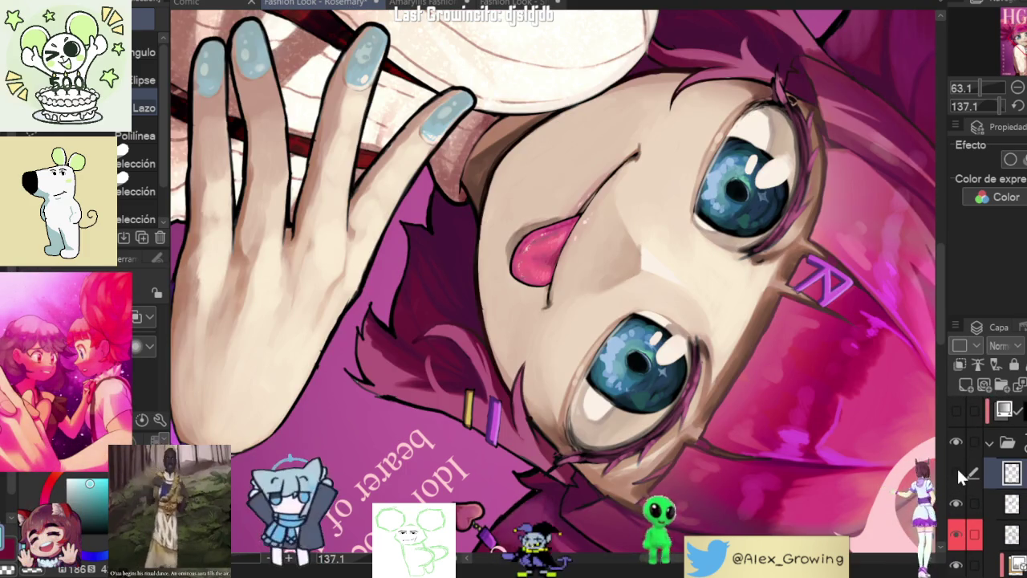
{"action": "key", "text": "minus"}
{"action": "key", "text": "minus"}
{"action": "key", "text": "minus"}
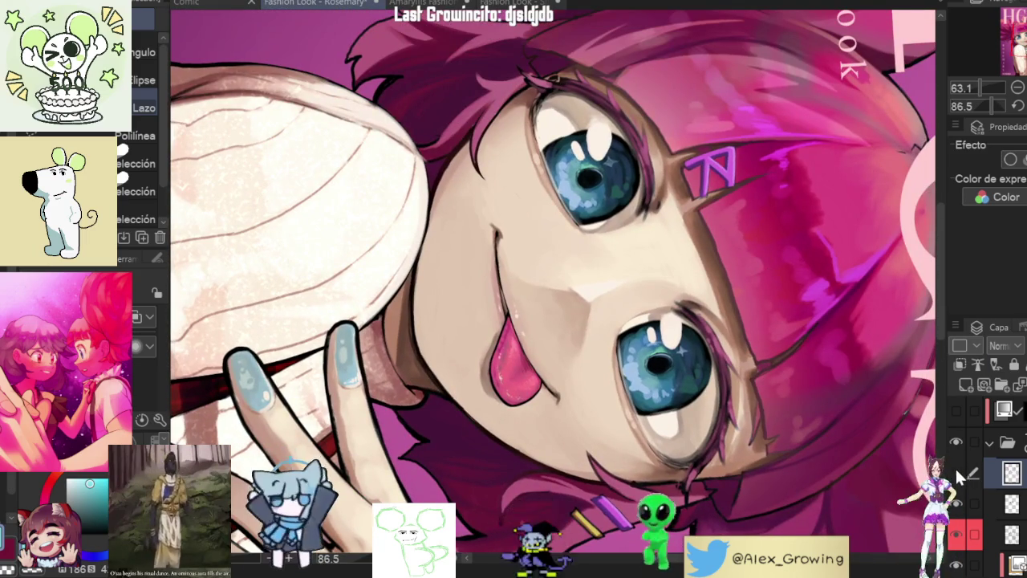
{"action": "key", "text": "asciicircum"}
{"action": "key", "text": "asciicircum"}
{"action": "key", "text": "asciicircum"}
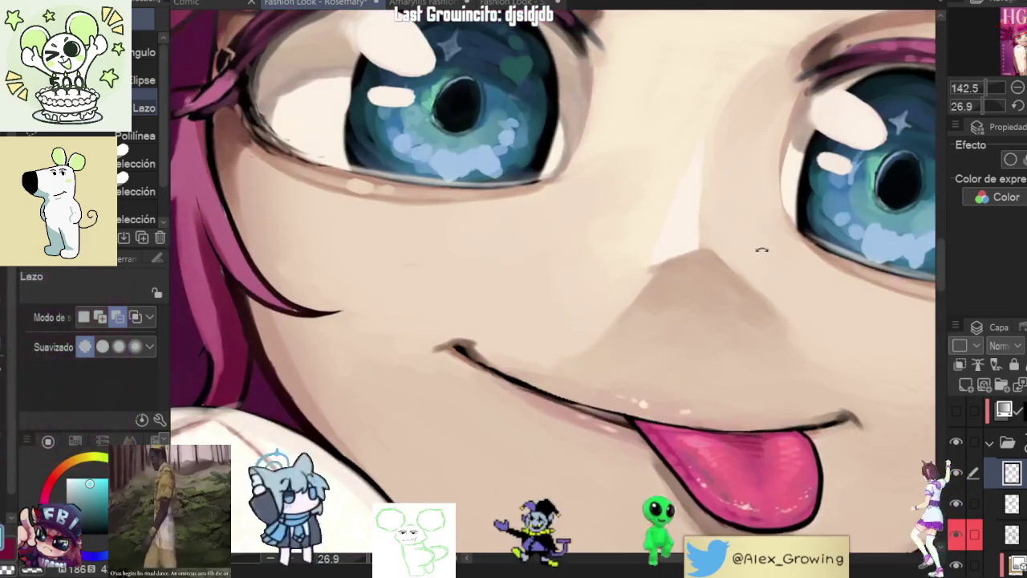
Step: Rotate the face upright and switch to the Brush group with tempera and Óleo
{"action": "left_click_drag", "start_coordinate": [761, 250], "coordinate": [725, 236]}
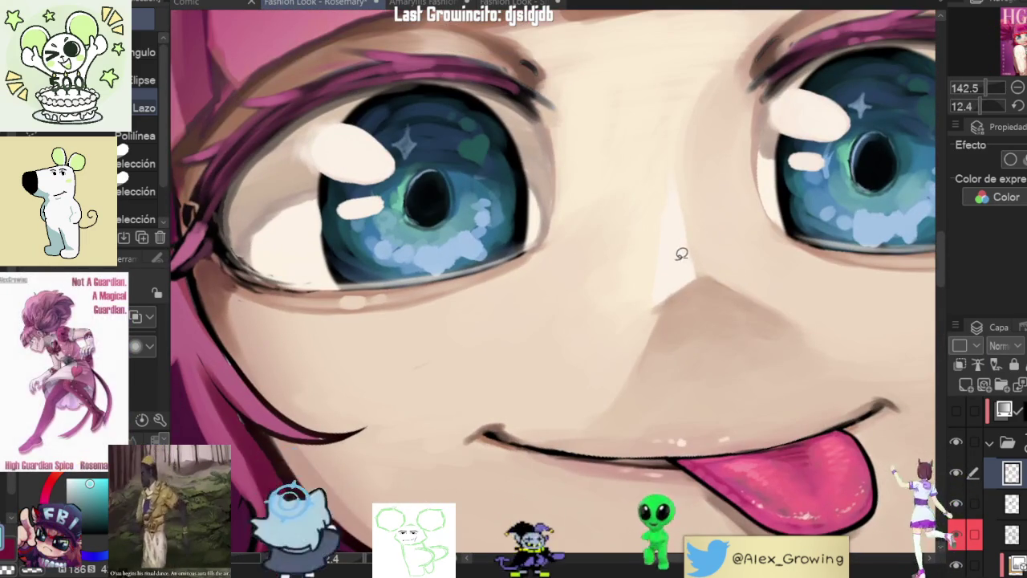
{"action": "key", "text": "b"}
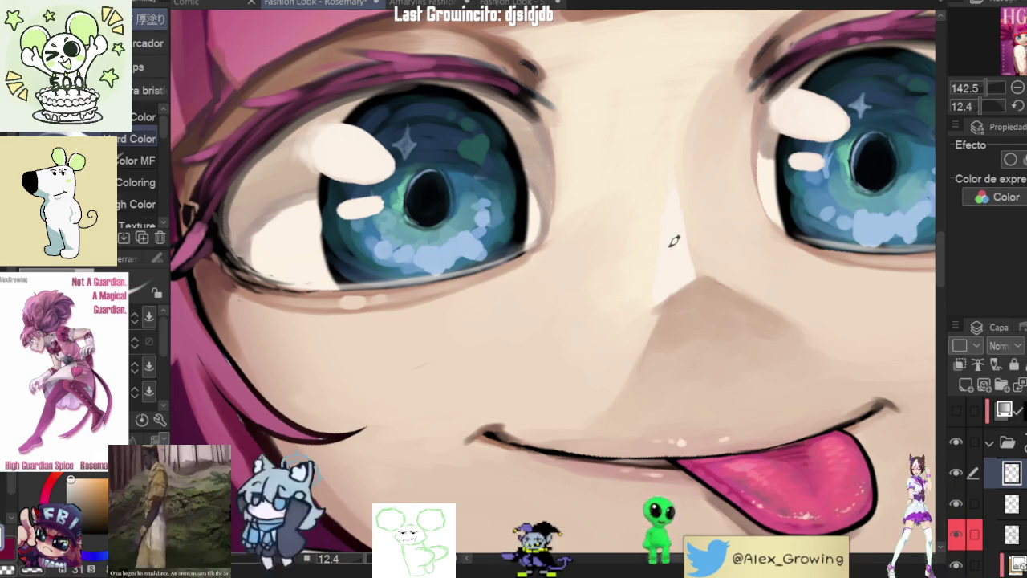
{"action": "key", "text": "b"}
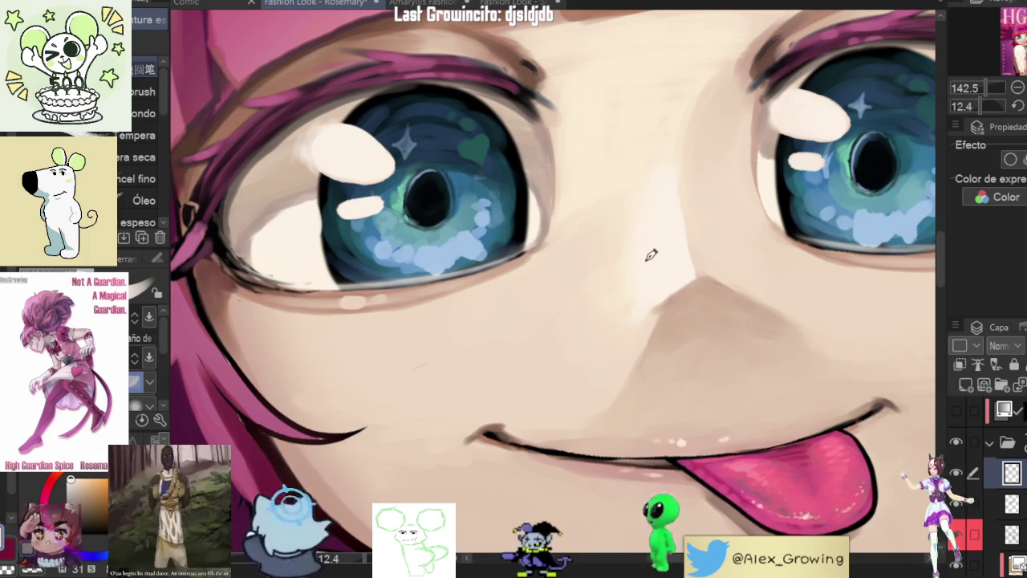
{"action": "scroll", "coordinate": [706, 161], "scroll_direction": "down", "scroll_amount": 5}
{"action": "scroll", "coordinate": [782, 253], "scroll_direction": "down", "scroll_amount": 3}
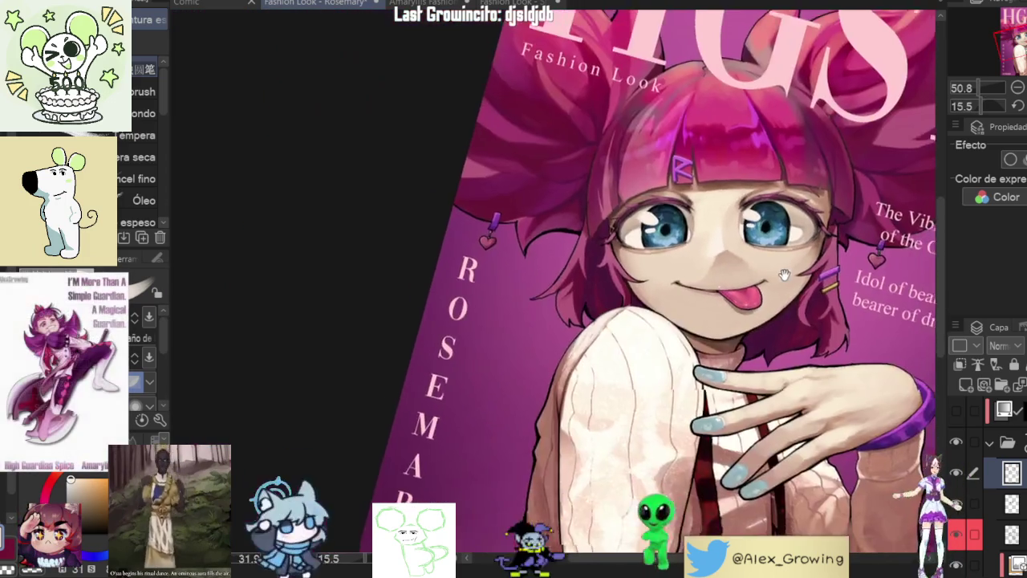
Step: Turn the view onto the eye, stroke a light colour along the upper eyelid, then zoom out
{"action": "mouse_move", "coordinate": [782, 253]}
{"action": "left_mouse_down"}
{"action": "mouse_move", "coordinate": [698, 165]}
{"action": "mouse_move", "coordinate": [706, 241]}
{"action": "left_mouse_up"}
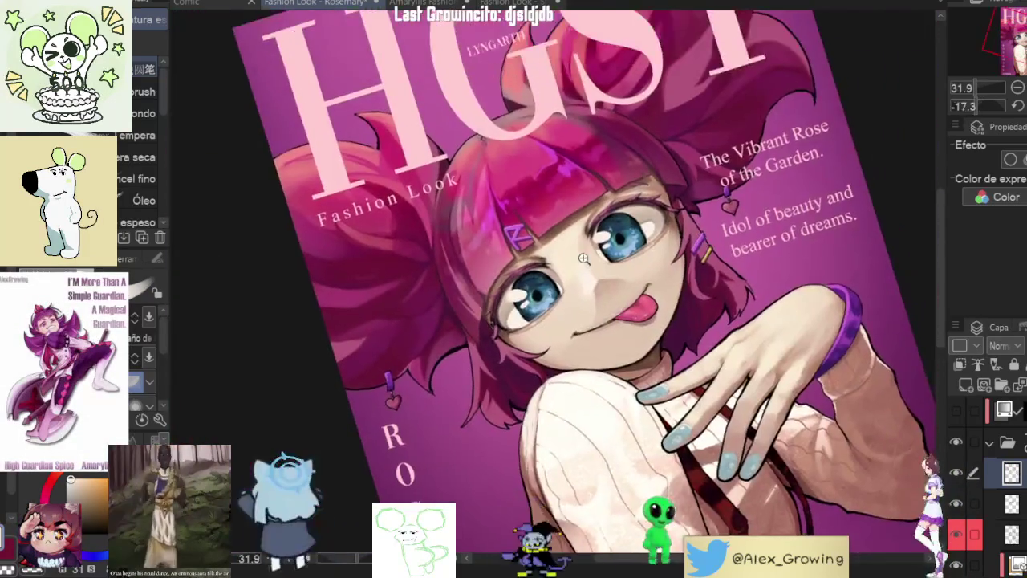
{"action": "scroll", "coordinate": [706, 241], "scroll_direction": "up", "scroll_amount": 6}
{"action": "scroll", "coordinate": [706, 257], "scroll_direction": "down", "scroll_amount": 3}
{"action": "scroll", "coordinate": [710, 277], "scroll_direction": "up", "scroll_amount": 1}
{"action": "scroll", "coordinate": [710, 276], "scroll_direction": "down", "scroll_amount": 3}
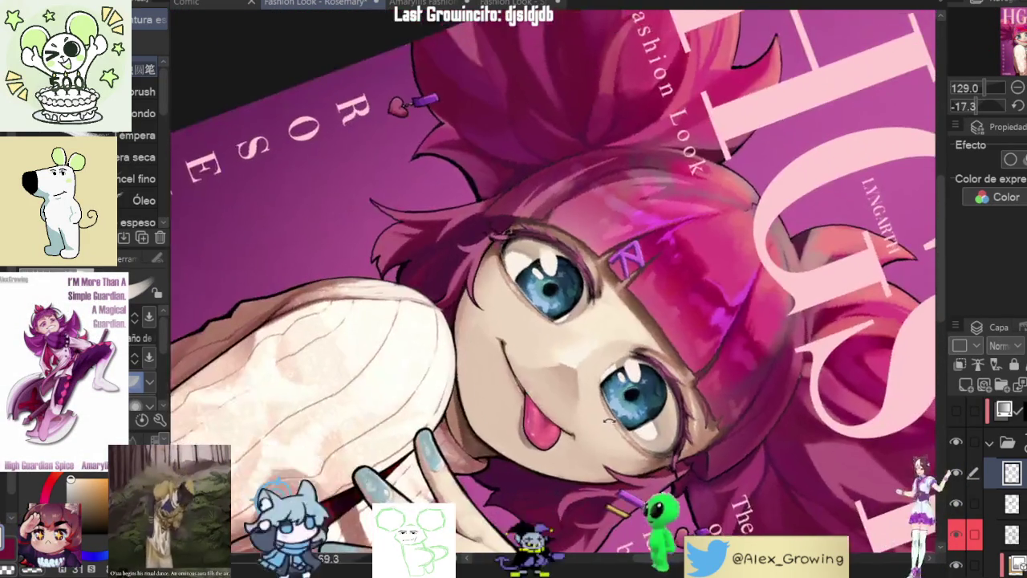
{"action": "mouse_move", "coordinate": [710, 276]}
{"action": "left_mouse_down"}
{"action": "mouse_move", "coordinate": [625, 119]}
{"action": "mouse_move", "coordinate": [629, 284]}
{"action": "mouse_move", "coordinate": [646, 115]}
{"action": "mouse_move", "coordinate": [572, 93]}
{"action": "left_mouse_up"}
{"action": "scroll", "coordinate": [629, 284], "scroll_direction": "up", "scroll_amount": 5}
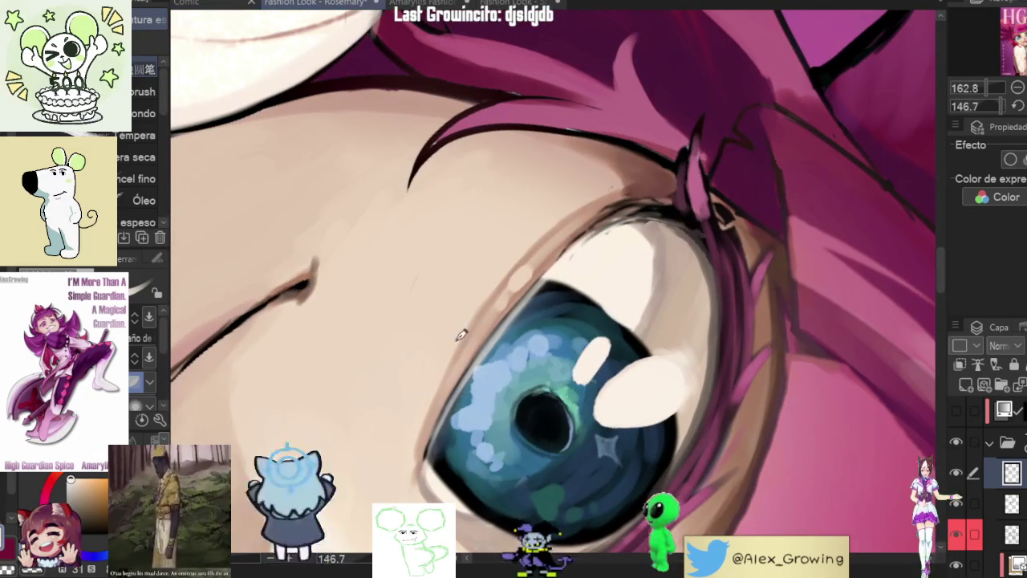
{"action": "left_click_drag", "start_coordinate": [504, 273], "coordinate": [520, 251]}
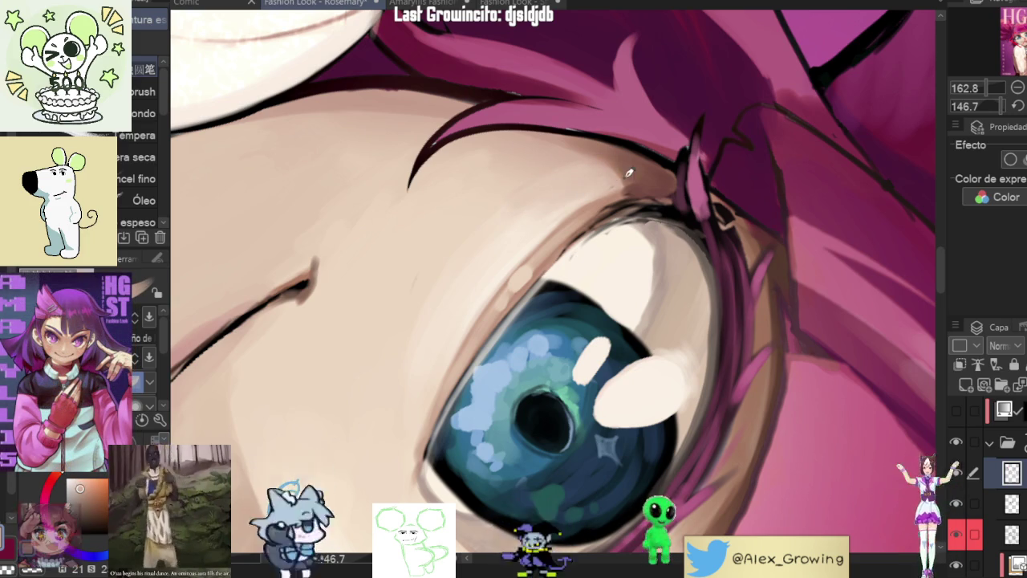
{"action": "scroll", "coordinate": [614, 166], "scroll_direction": "down", "scroll_amount": 5}
{"action": "scroll", "coordinate": [525, 337], "scroll_direction": "up", "scroll_amount": 3}
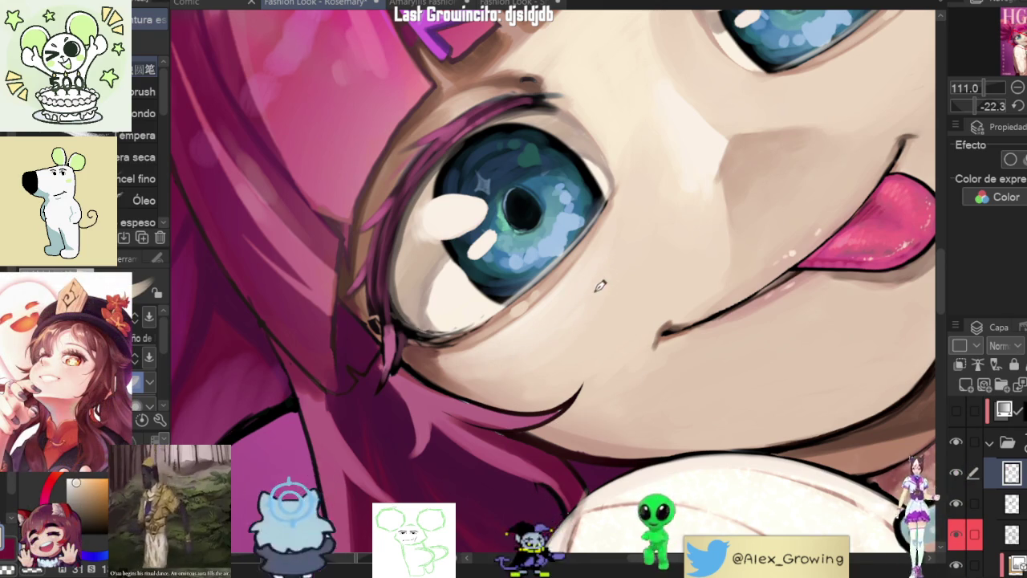
{"action": "mouse_move", "coordinate": [622, 213]}
{"action": "left_mouse_down"}
{"action": "mouse_move", "coordinate": [795, 150]}
{"action": "mouse_move", "coordinate": [623, 238]}
{"action": "mouse_move", "coordinate": [613, 259]}
{"action": "mouse_move", "coordinate": [576, 264]}
{"action": "left_mouse_up"}
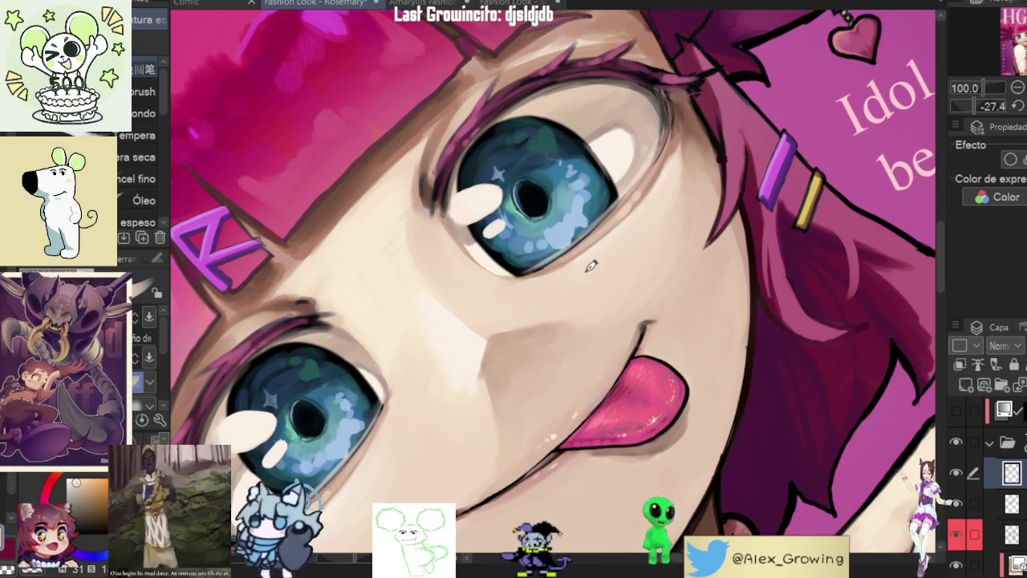
{"action": "scroll", "coordinate": [605, 265], "scroll_direction": "down", "scroll_amount": 3}
{"action": "scroll", "coordinate": [606, 264], "scroll_direction": "down", "scroll_amount": 2}
{"action": "scroll", "coordinate": [606, 265], "scroll_direction": "down", "scroll_amount": 2}
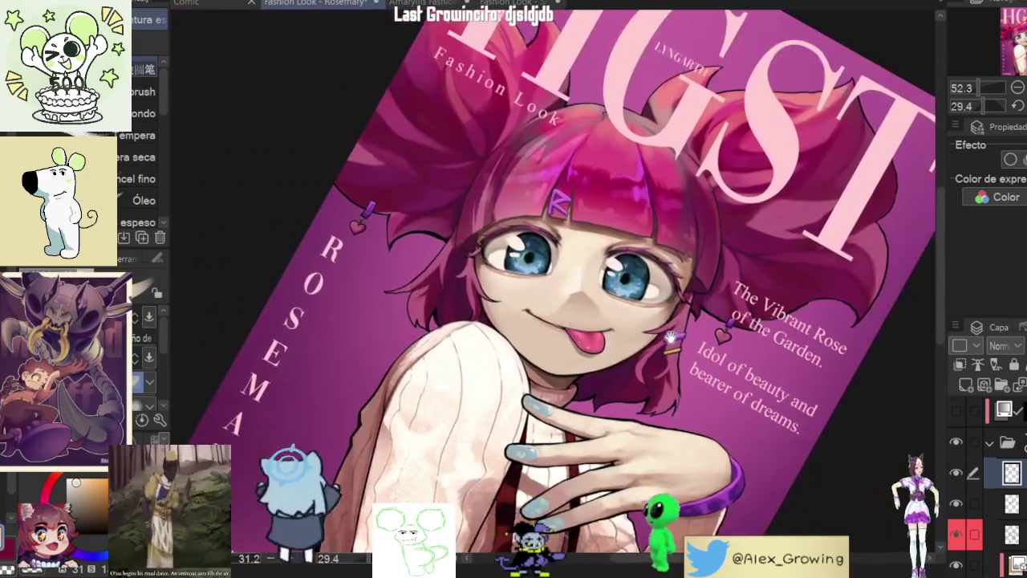
{"action": "scroll", "coordinate": [554, 289], "scroll_direction": "down", "scroll_amount": 2}
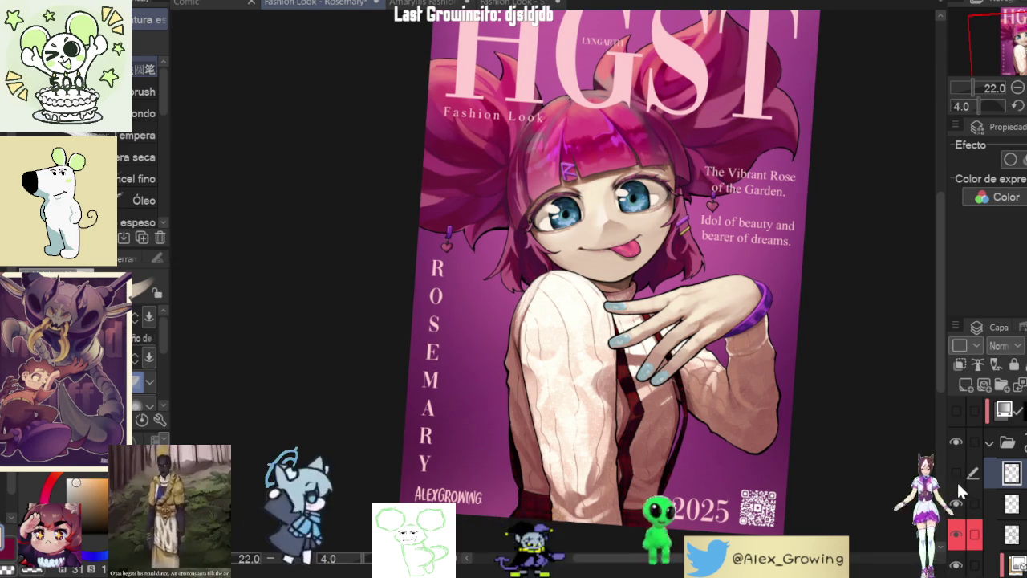
{"action": "scroll", "coordinate": [617, 209], "scroll_direction": "up", "scroll_amount": 5}
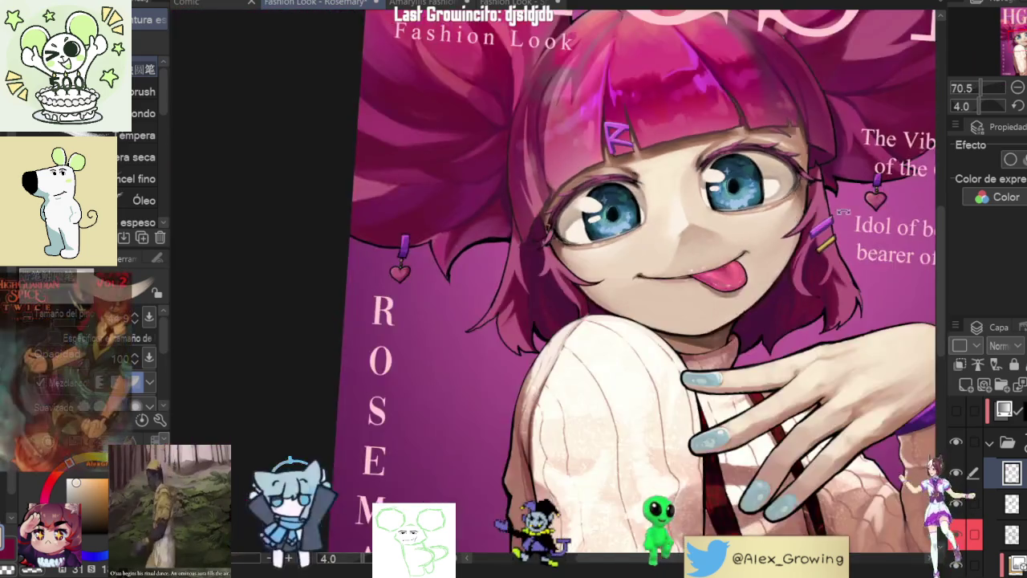
{"action": "left_click_drag", "start_coordinate": [816, 208], "coordinate": [580, 235]}
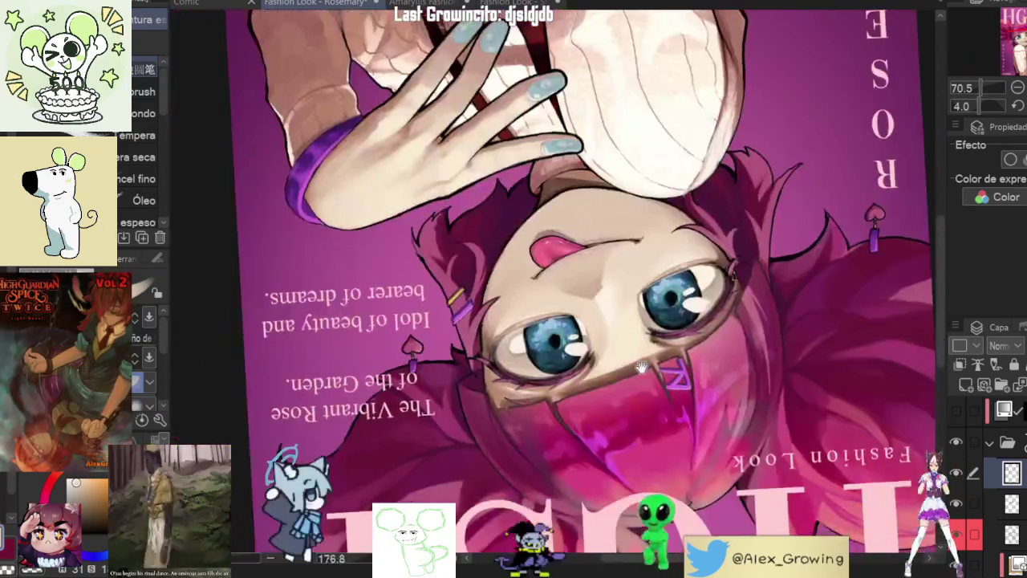
{"action": "scroll", "coordinate": [580, 234], "scroll_direction": "up", "scroll_amount": 2}
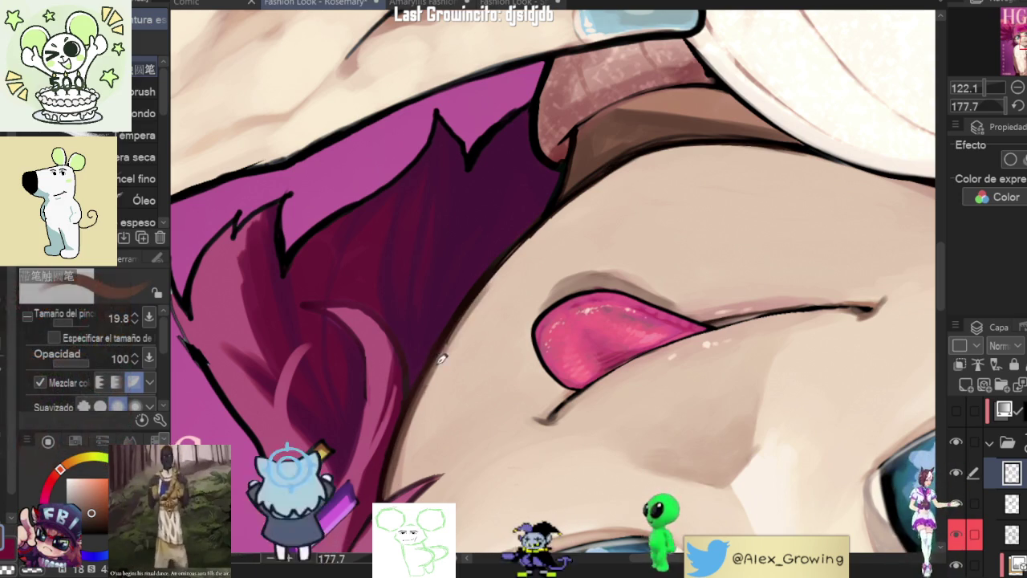
Step: Tilt the canvas slightly to paint around the mouth, tongue and fingertips
{"action": "mouse_move", "coordinate": [459, 335]}
{"action": "left_mouse_down"}
{"action": "mouse_move", "coordinate": [692, 109]}
{"action": "mouse_move", "coordinate": [491, 275]}
{"action": "mouse_move", "coordinate": [547, 340]}
{"action": "mouse_move", "coordinate": [514, 299]}
{"action": "left_mouse_up"}
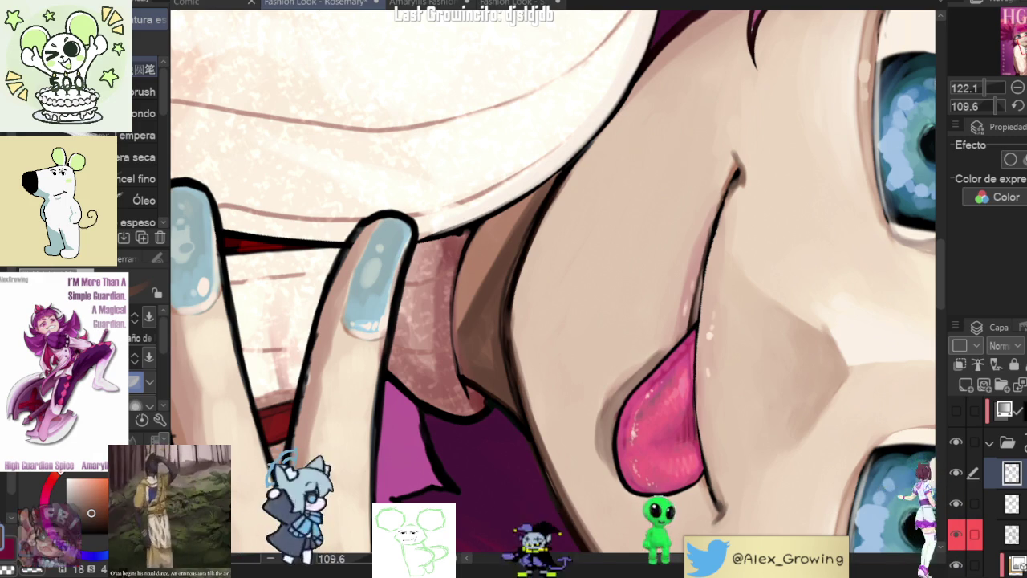
Step: Rotate and zoom onto the eye, then redraw the dark hair-strand line beside it
{"action": "scroll", "coordinate": [590, 154], "scroll_direction": "down", "scroll_amount": 5}
{"action": "scroll", "coordinate": [591, 154], "scroll_direction": "up", "scroll_amount": 2}
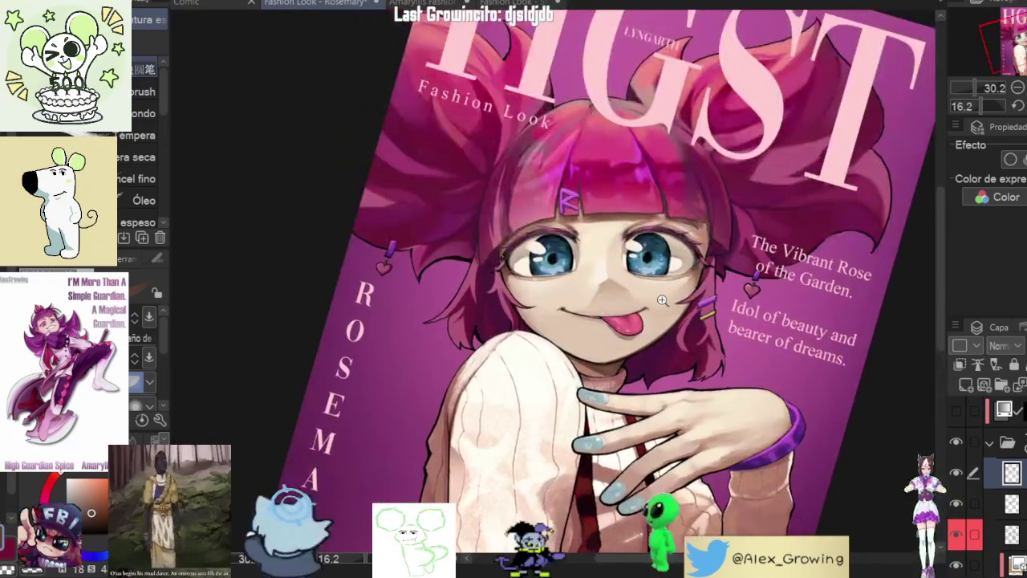
{"action": "scroll", "coordinate": [590, 154], "scroll_direction": "up", "scroll_amount": 2}
{"action": "left_click_drag", "start_coordinate": [819, 319], "coordinate": [464, 295]}
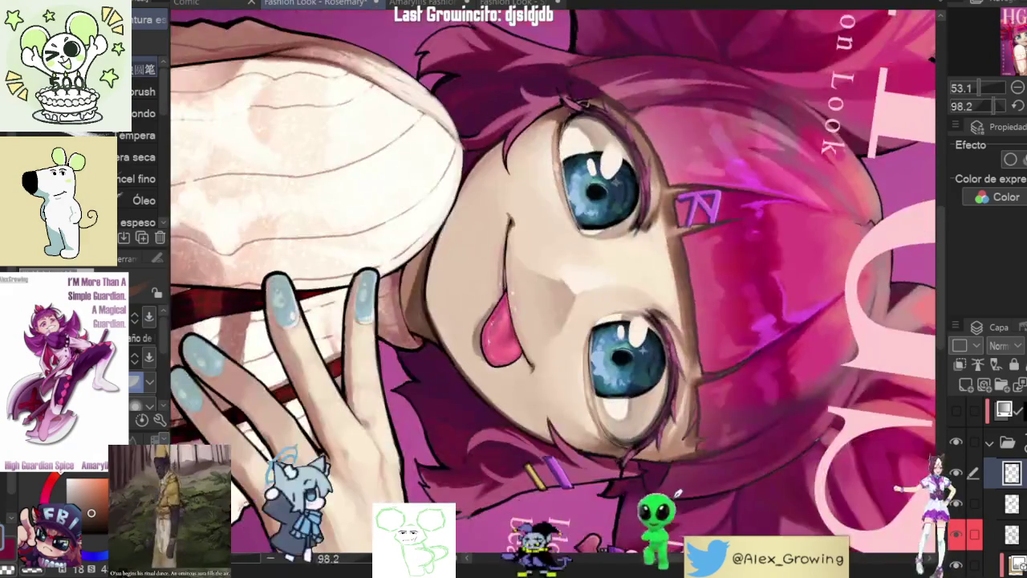
{"action": "scroll", "coordinate": [464, 294], "scroll_direction": "up", "scroll_amount": 3}
{"action": "scroll", "coordinate": [465, 295], "scroll_direction": "up", "scroll_amount": 2}
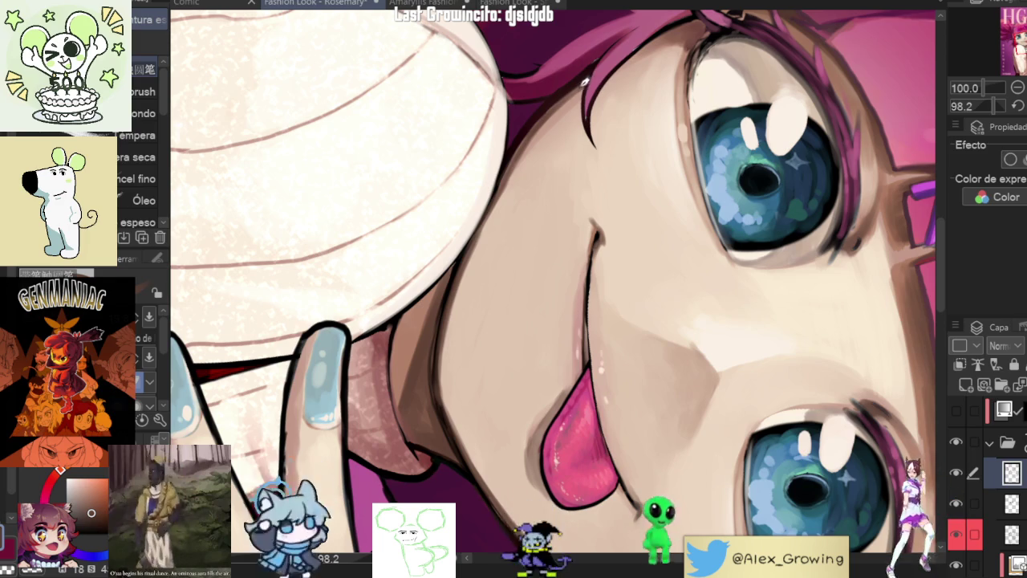
{"action": "scroll", "coordinate": [507, 166], "scroll_direction": "up", "scroll_amount": 1}
{"action": "scroll", "coordinate": [508, 166], "scroll_direction": "up", "scroll_amount": 1}
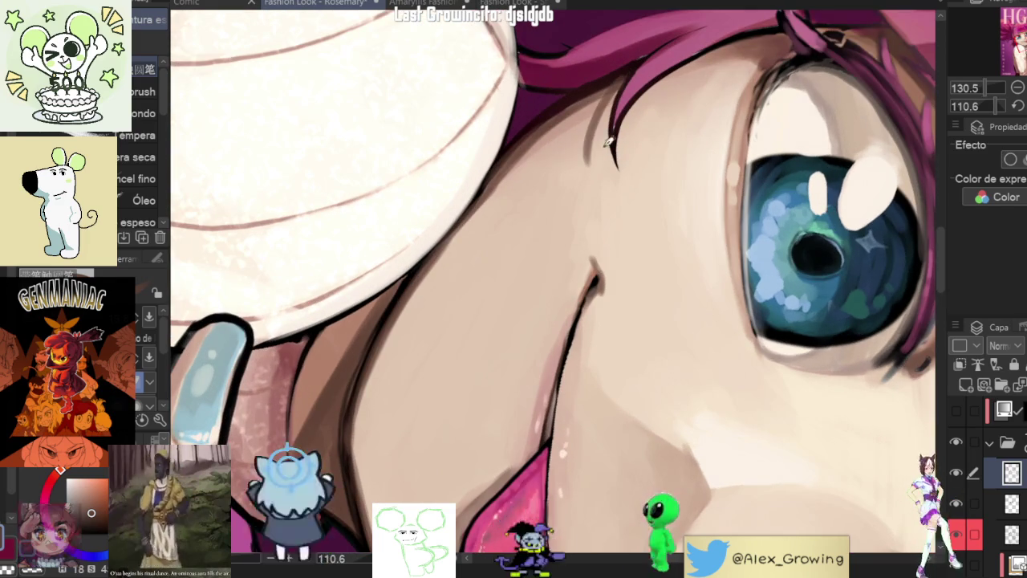
{"action": "left_click_drag", "start_coordinate": [624, 77], "coordinate": [611, 159]}
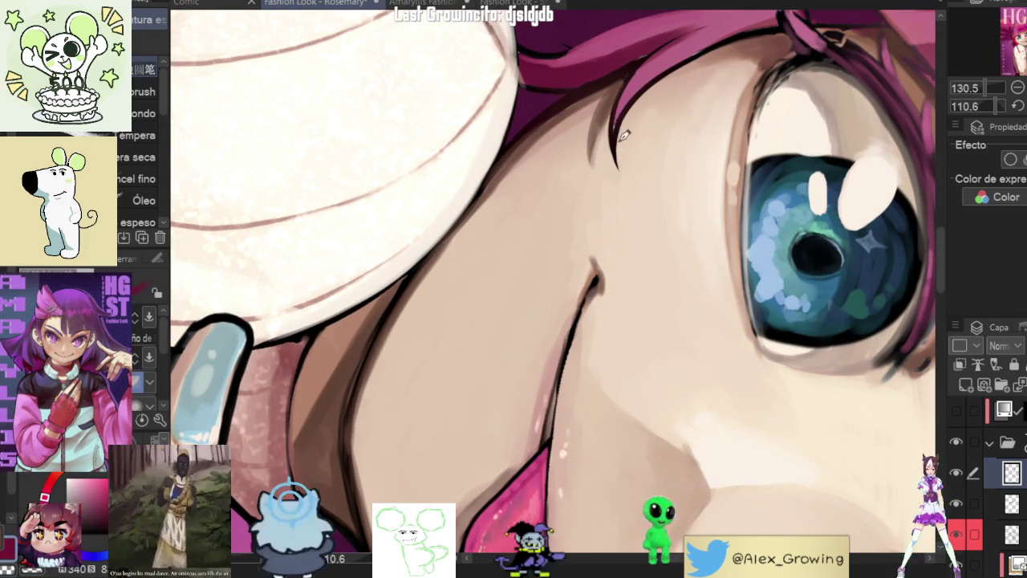
{"action": "scroll", "coordinate": [624, 132], "scroll_direction": "down", "scroll_amount": 3}
{"action": "scroll", "coordinate": [649, 175], "scroll_direction": "up", "scroll_amount": 3}
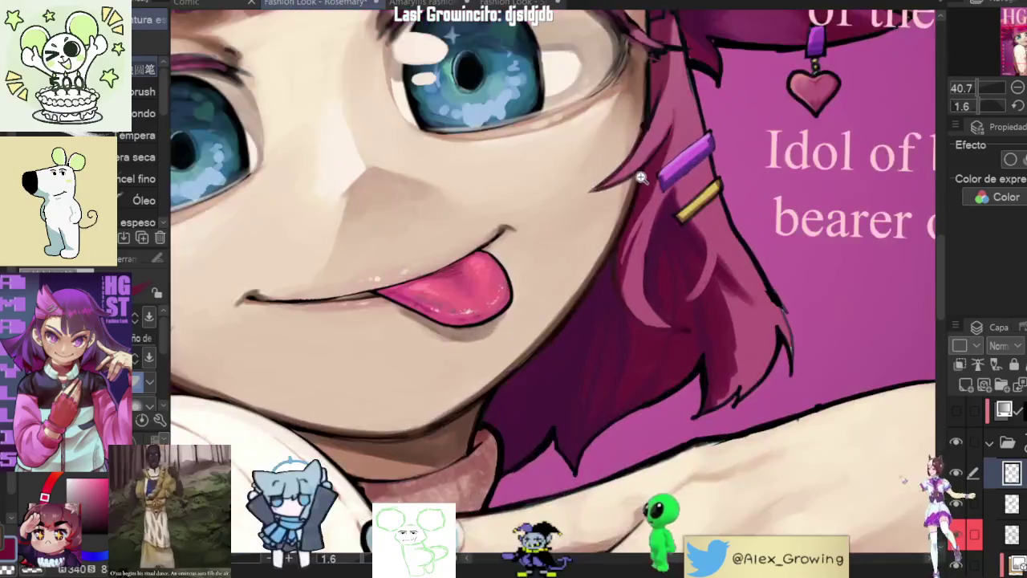
{"action": "scroll", "coordinate": [649, 175], "scroll_direction": "up", "scroll_amount": 3}
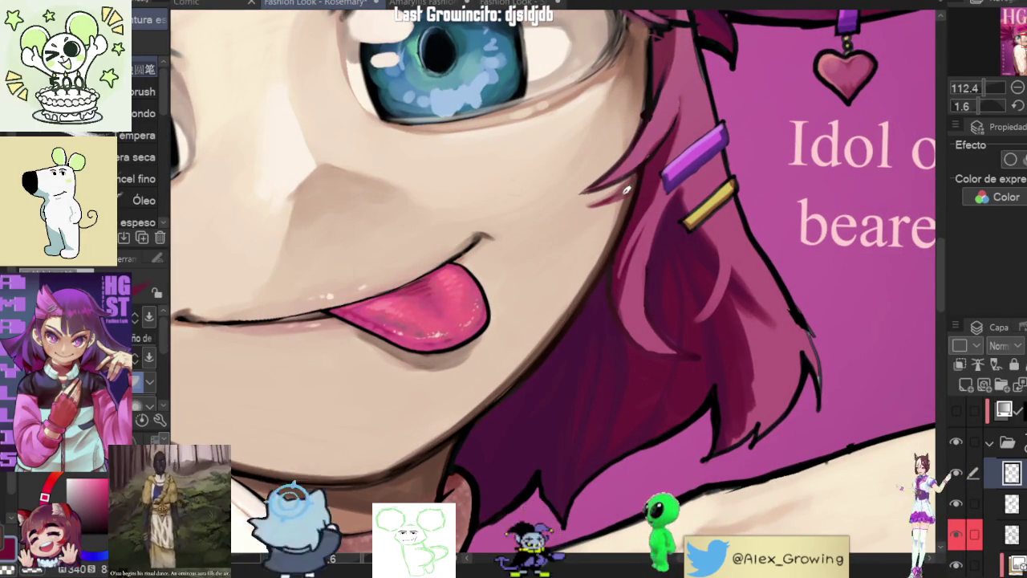
{"action": "scroll", "coordinate": [640, 170], "scroll_direction": "down", "scroll_amount": 3}
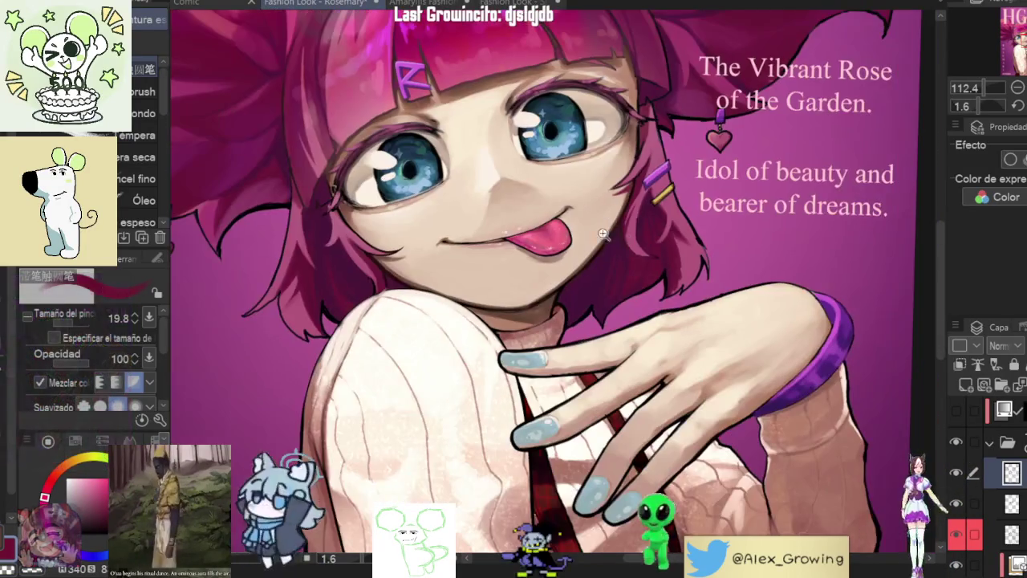
Step: Zoom in and darken the left contour of Rosemary's right eye
{"action": "scroll", "coordinate": [681, 259], "scroll_direction": "down", "scroll_amount": 2}
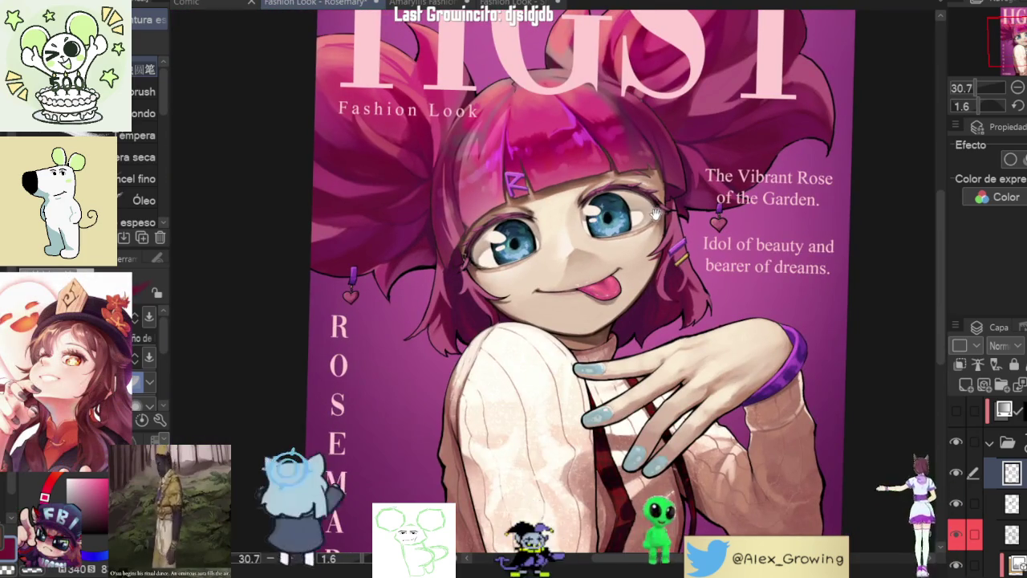
{"action": "scroll", "coordinate": [634, 216], "scroll_direction": "up", "scroll_amount": 3}
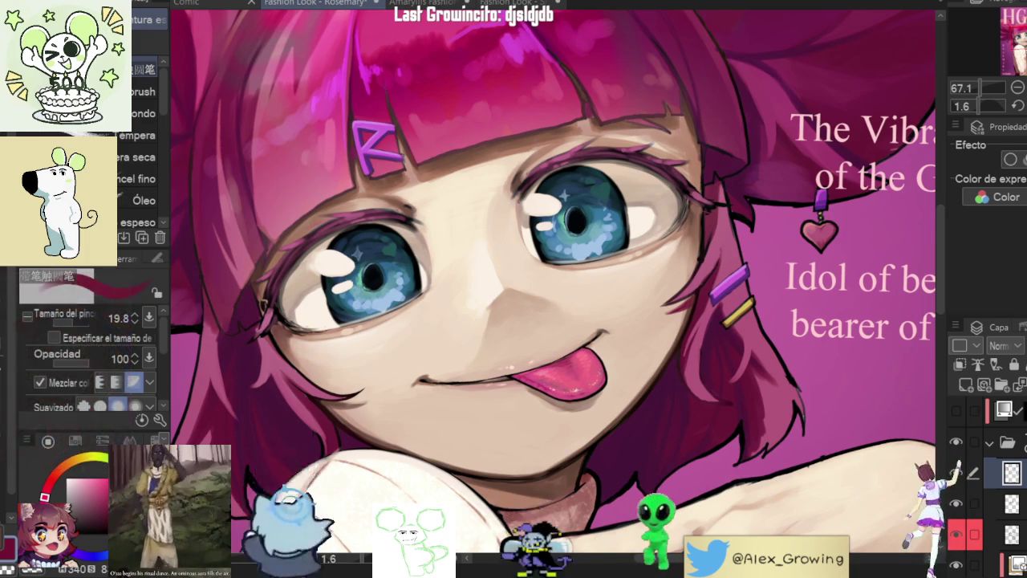
{"action": "key", "text": "ctrl+0"}
{"action": "scroll", "coordinate": [698, 237], "scroll_direction": "up", "scroll_amount": 5}
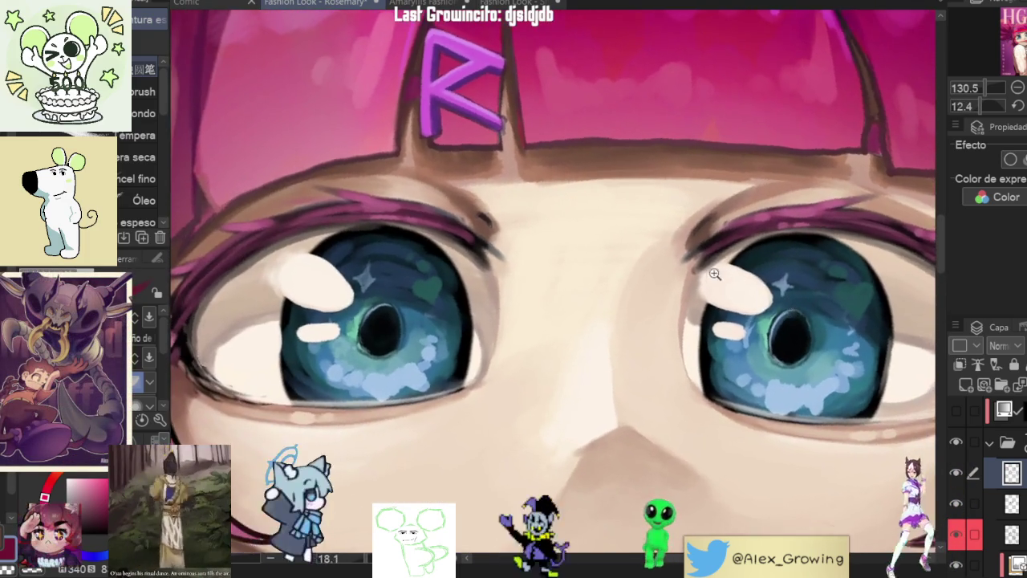
{"action": "scroll", "coordinate": [698, 237], "scroll_direction": "up", "scroll_amount": 5}
{"action": "left_click_drag", "start_coordinate": [698, 256], "coordinate": [660, 336]}
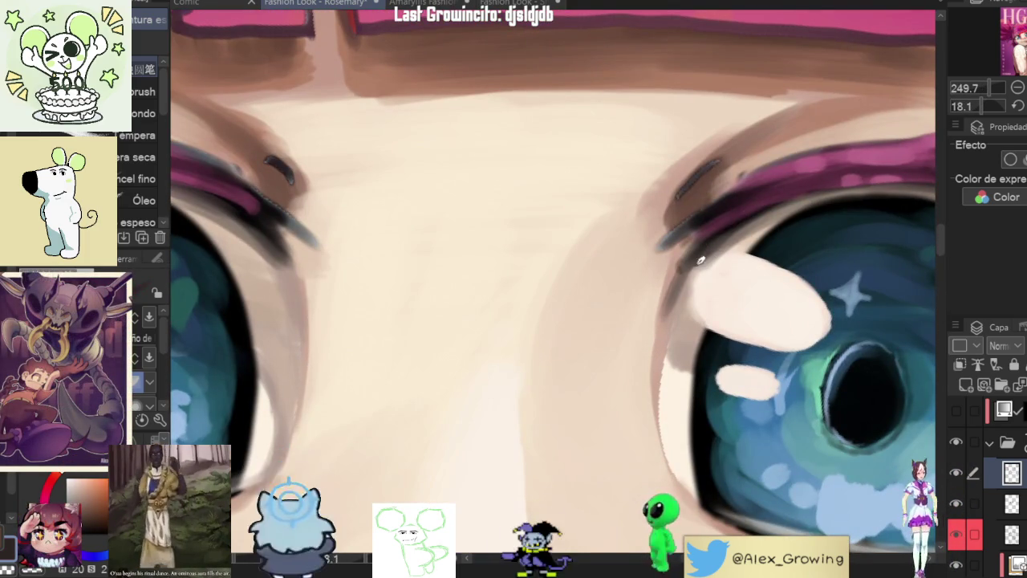
Step: Rotate and zoom the canvas to bring the right eye into reach
{"action": "scroll", "coordinate": [752, 243], "scroll_direction": "down", "scroll_amount": 5}
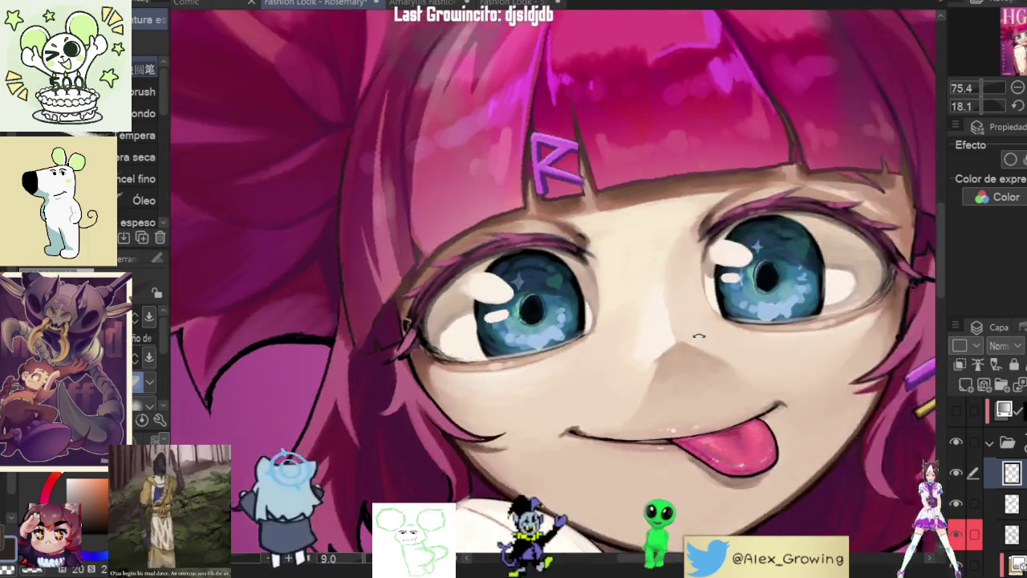
{"action": "mouse_move", "coordinate": [707, 386]}
{"action": "left_mouse_down"}
{"action": "mouse_move", "coordinate": [562, 244]}
{"action": "mouse_move", "coordinate": [722, 404]}
{"action": "left_mouse_up"}
{"action": "scroll", "coordinate": [562, 244], "scroll_direction": "up", "scroll_amount": 5}
{"action": "scroll", "coordinate": [562, 244], "scroll_direction": "down", "scroll_amount": 5}
{"action": "scroll", "coordinate": [722, 404], "scroll_direction": "down", "scroll_amount": 2}
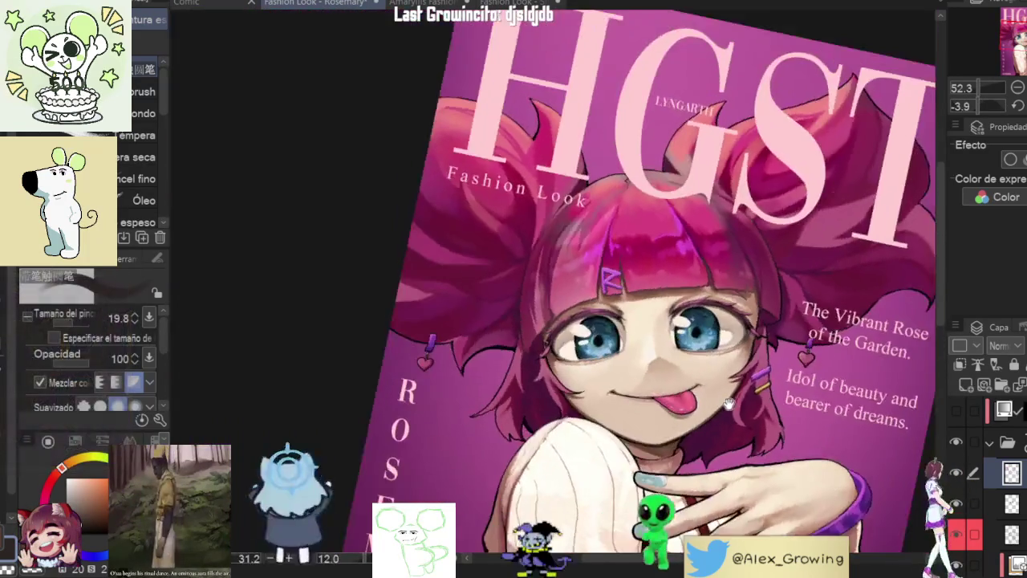
{"action": "scroll", "coordinate": [722, 404], "scroll_direction": "up", "scroll_amount": 3}
{"action": "scroll", "coordinate": [722, 403], "scroll_direction": "up", "scroll_amount": 2}
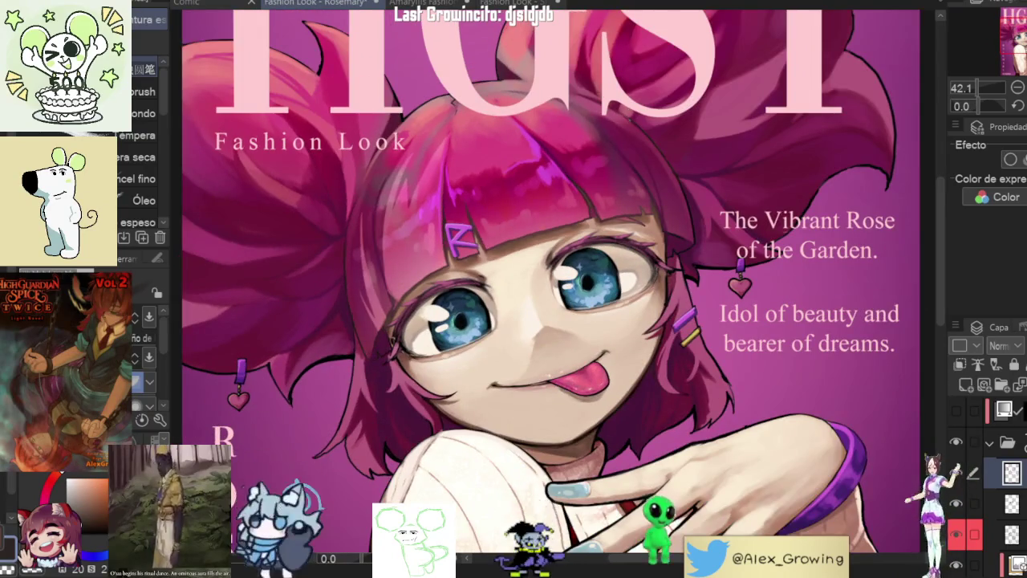
{"action": "scroll", "coordinate": [550, 320], "scroll_direction": "up", "scroll_amount": 3}
{"action": "scroll", "coordinate": [551, 319], "scroll_direction": "down", "scroll_amount": 2}
{"action": "scroll", "coordinate": [550, 319], "scroll_direction": "up", "scroll_amount": 5}
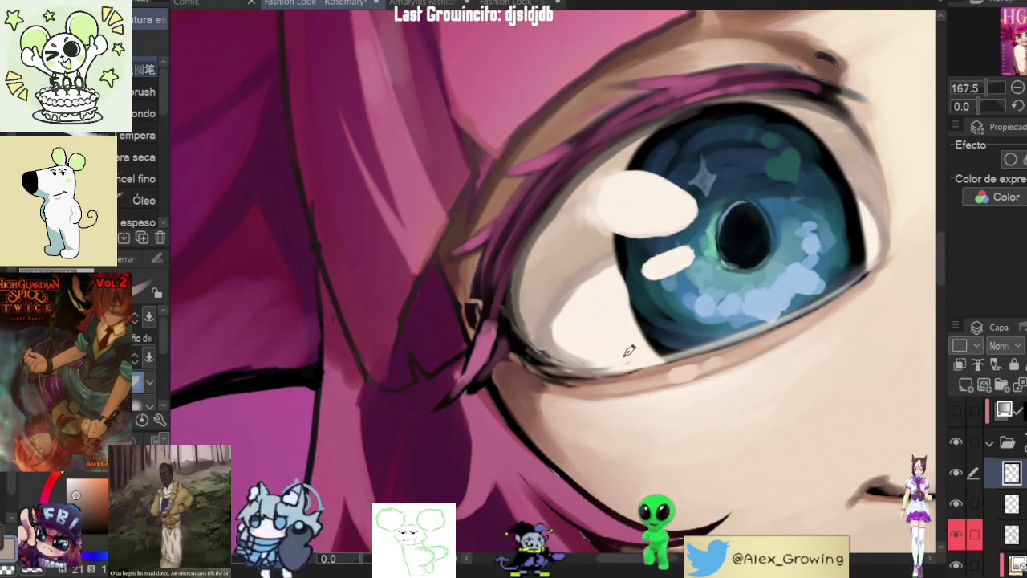
Step: Zoom closer on the eye and enlarge the brush size over it
{"action": "scroll", "coordinate": [691, 339], "scroll_direction": "down", "scroll_amount": 3}
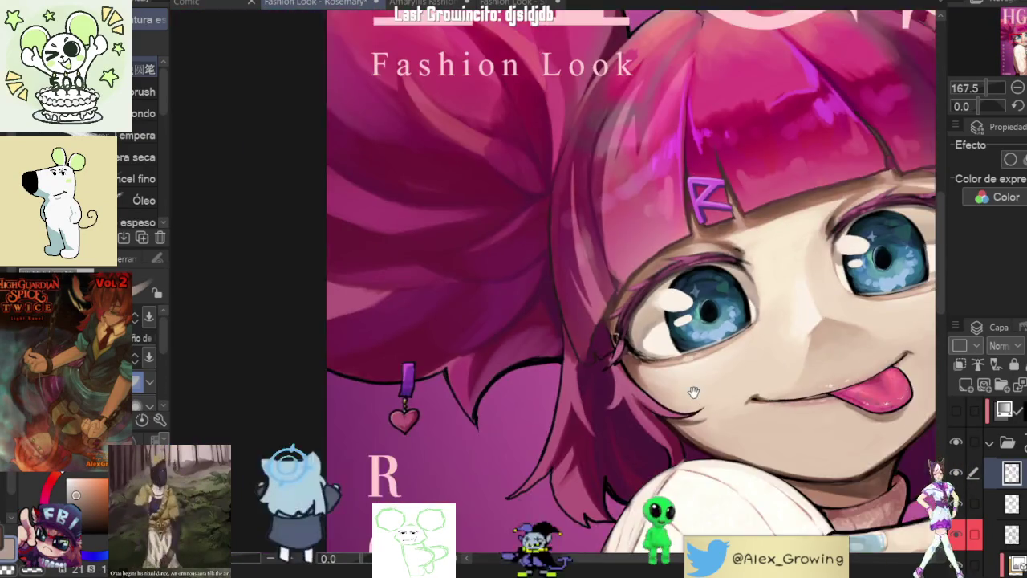
{"action": "scroll", "coordinate": [698, 329], "scroll_direction": "down", "scroll_amount": 2}
{"action": "scroll", "coordinate": [714, 304], "scroll_direction": "up", "scroll_amount": 3}
{"action": "scroll", "coordinate": [731, 280], "scroll_direction": "up", "scroll_amount": 2}
{"action": "scroll", "coordinate": [731, 279], "scroll_direction": "up", "scroll_amount": 1}
{"action": "scroll", "coordinate": [731, 281], "scroll_direction": "up", "scroll_amount": 1}
{"action": "scroll", "coordinate": [666, 301], "scroll_direction": "up", "scroll_amount": 2}
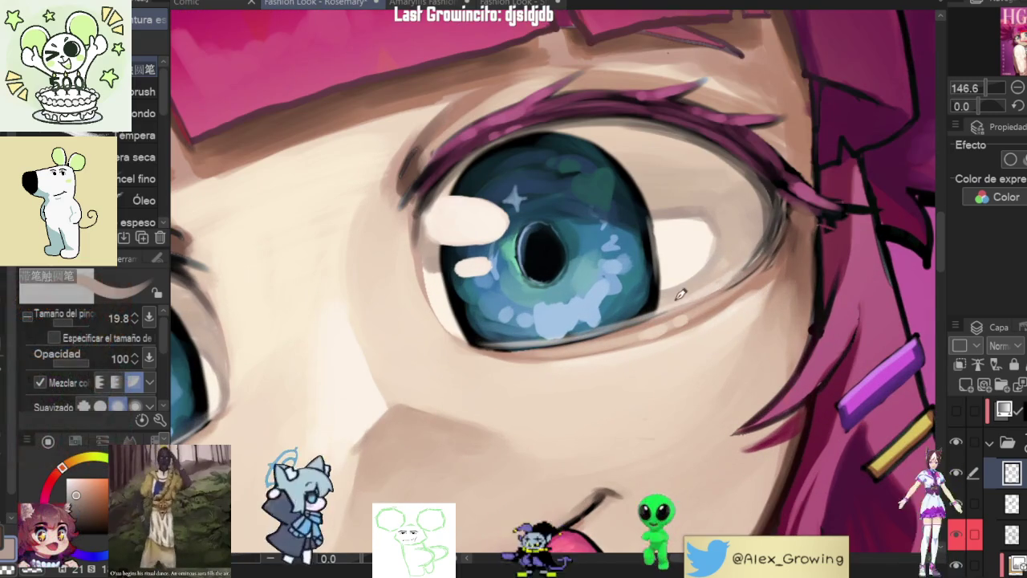
{"action": "left_click_drag", "start_coordinate": [666, 301], "coordinate": [678, 207]}
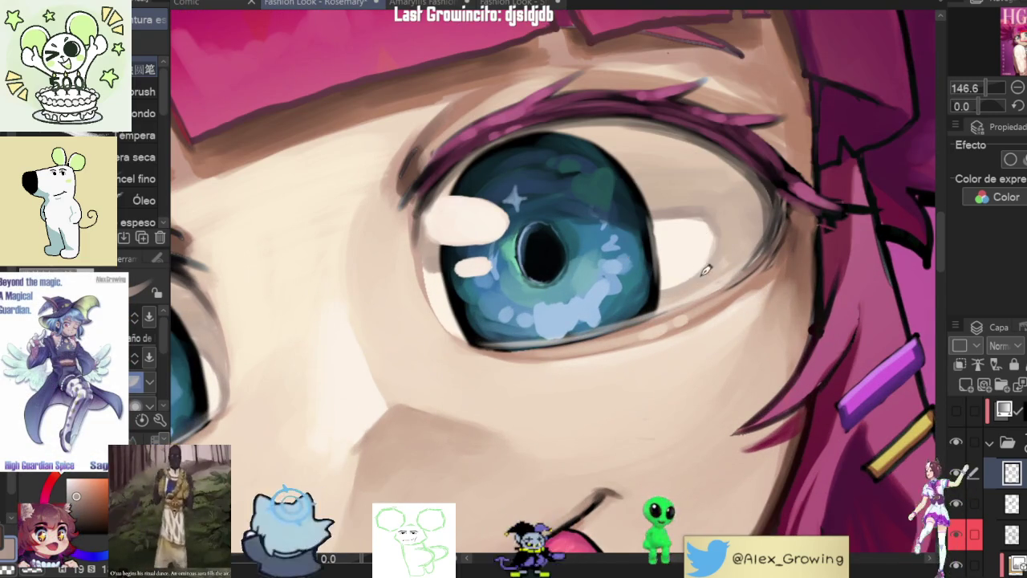
Step: Sample a blue from the iris and paint light blue highlights into the lower iris
{"action": "scroll", "coordinate": [663, 301], "scroll_direction": "down", "scroll_amount": 5}
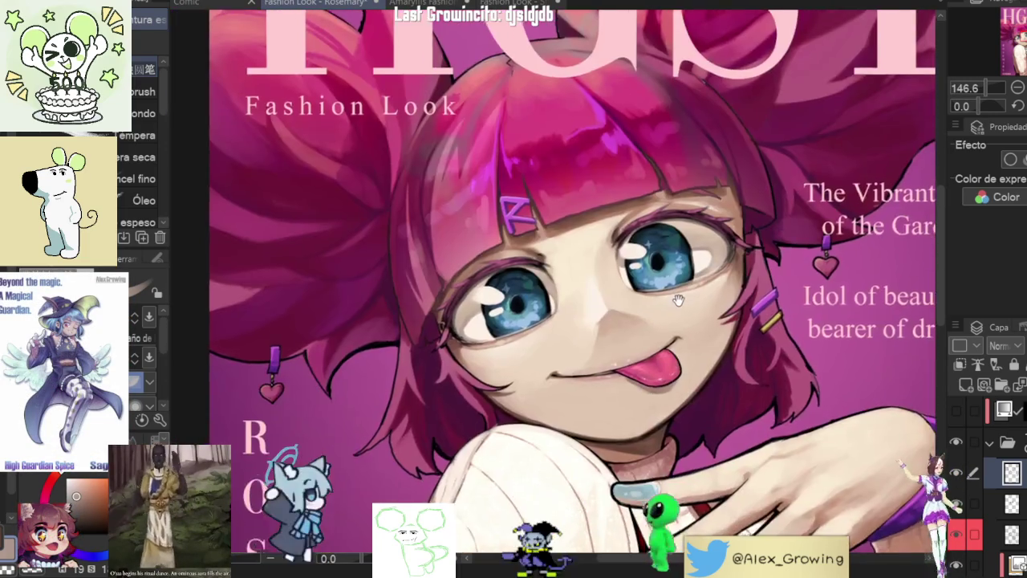
{"action": "scroll", "coordinate": [605, 278], "scroll_direction": "up", "scroll_amount": 5}
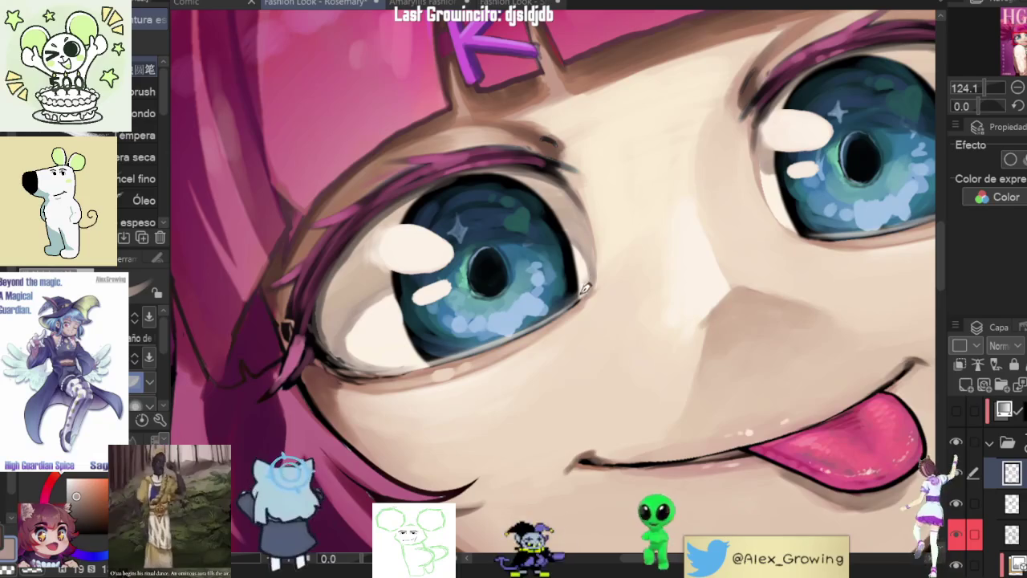
{"action": "scroll", "coordinate": [642, 343], "scroll_direction": "down", "scroll_amount": 5}
{"action": "scroll", "coordinate": [664, 350], "scroll_direction": "up", "scroll_amount": 2}
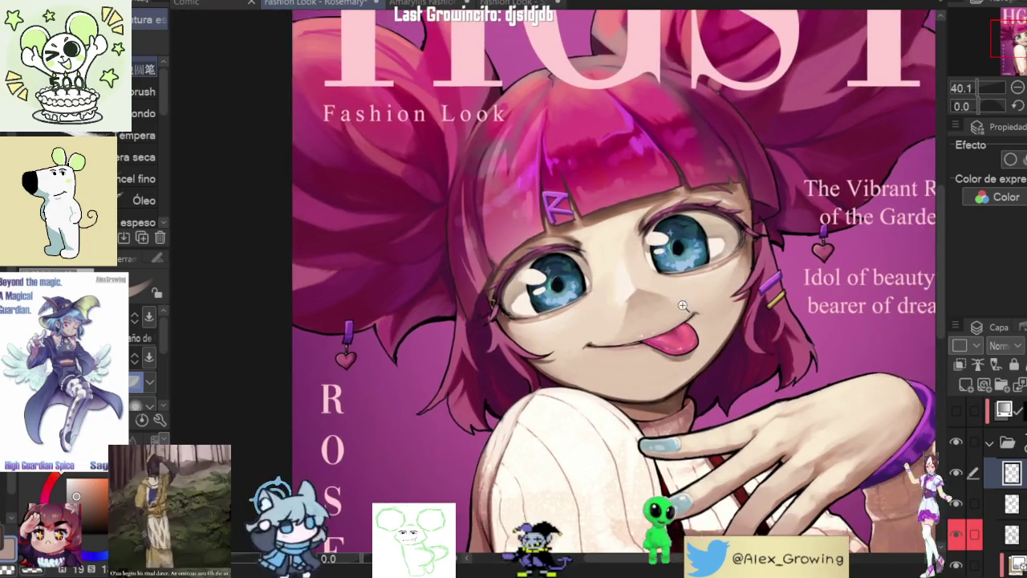
{"action": "scroll", "coordinate": [664, 270], "scroll_direction": "up", "scroll_amount": 3}
{"action": "scroll", "coordinate": [670, 271], "scroll_direction": "down", "scroll_amount": 5}
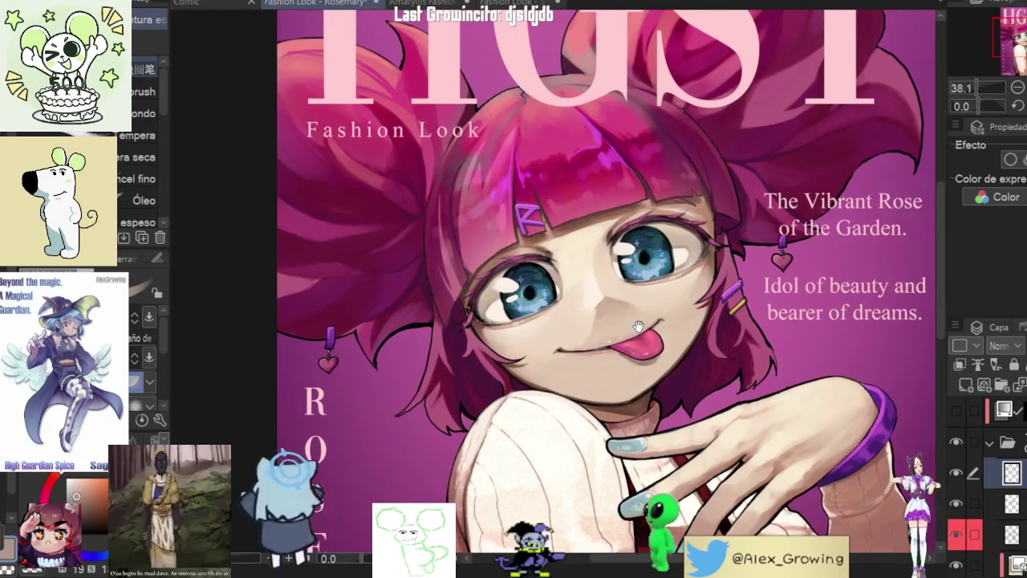
{"action": "scroll", "coordinate": [638, 326], "scroll_direction": "up", "scroll_amount": 5}
{"action": "scroll", "coordinate": [658, 313], "scroll_direction": "down", "scroll_amount": 3}
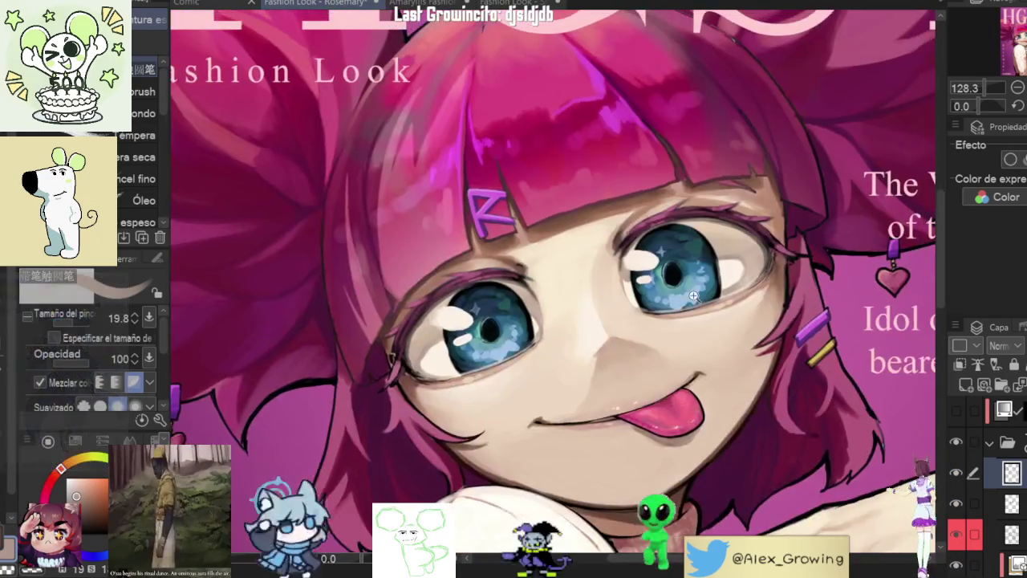
{"action": "scroll", "coordinate": [672, 298], "scroll_direction": "up", "scroll_amount": 3}
{"action": "left_click", "coordinate": [672, 298], "text": "alt"}
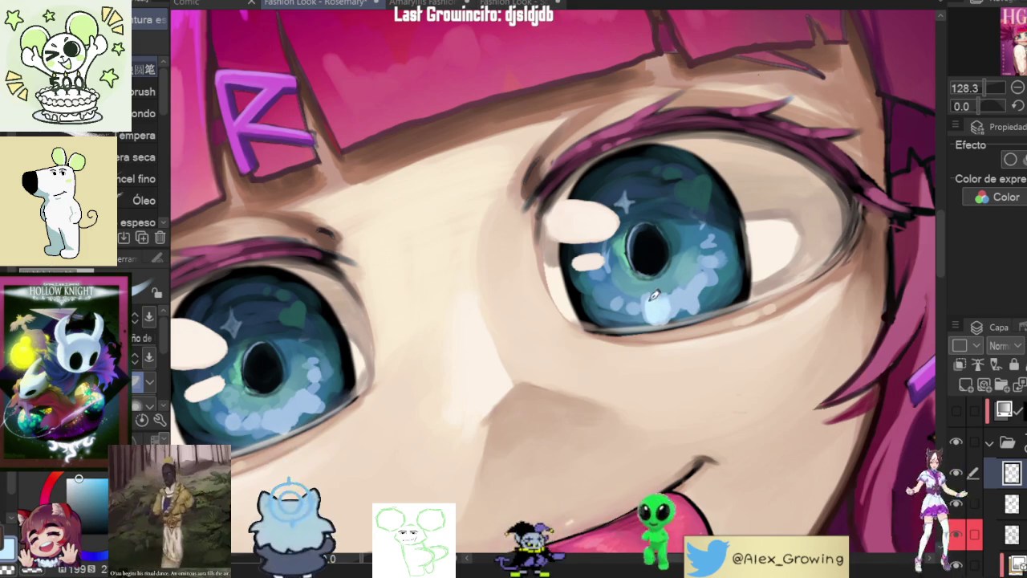
{"action": "left_click_drag", "start_coordinate": [686, 293], "coordinate": [700, 270]}
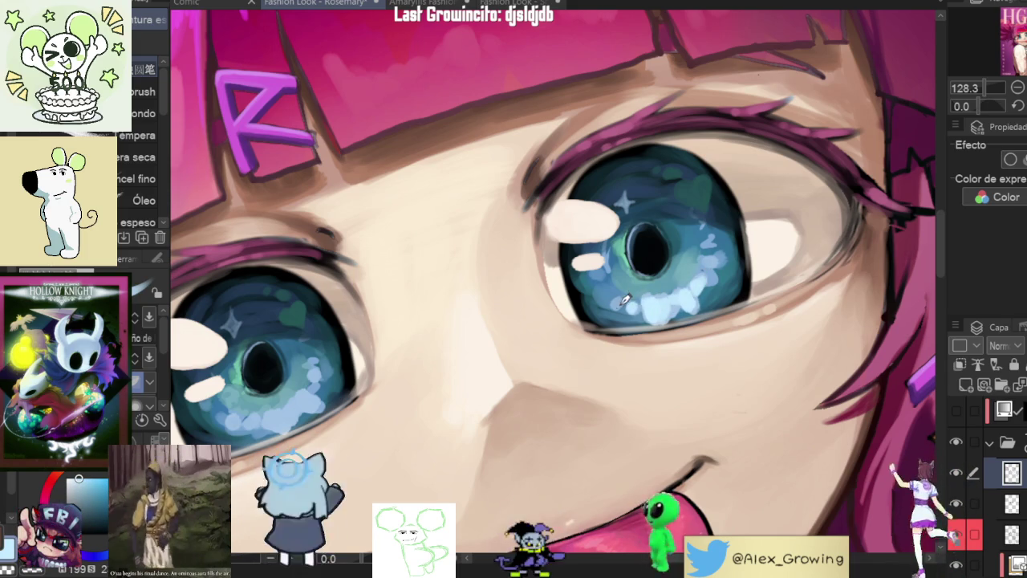
Step: Fit the canvas and straighten the view to show the whole cover
{"action": "key", "text": "ctrl+0"}
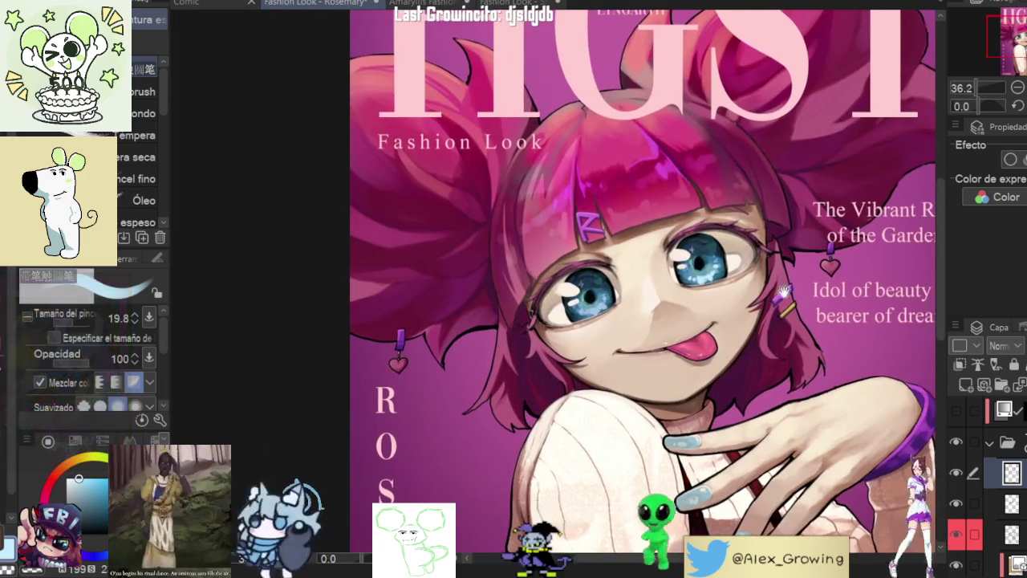
{"action": "mouse_move", "coordinate": [711, 255]}
{"action": "left_mouse_down"}
{"action": "mouse_move", "coordinate": [636, 403]}
{"action": "mouse_move", "coordinate": [600, 294]}
{"action": "mouse_move", "coordinate": [497, 317]}
{"action": "left_mouse_up"}
{"action": "scroll", "coordinate": [636, 402], "scroll_direction": "up", "scroll_amount": 10}
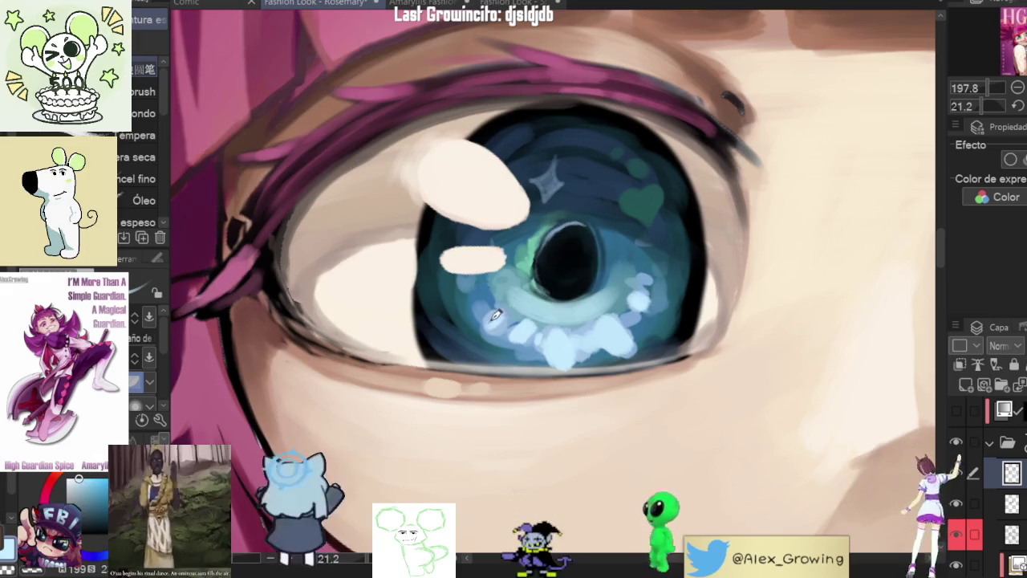
{"action": "scroll", "coordinate": [497, 317], "scroll_direction": "down", "scroll_amount": 10}
{"action": "left_click_drag", "start_coordinate": [754, 308], "coordinate": [731, 270]}
{"action": "scroll", "coordinate": [731, 270], "scroll_direction": "up", "scroll_amount": 4}
{"action": "scroll", "coordinate": [731, 271], "scroll_direction": "down", "scroll_amount": 5}
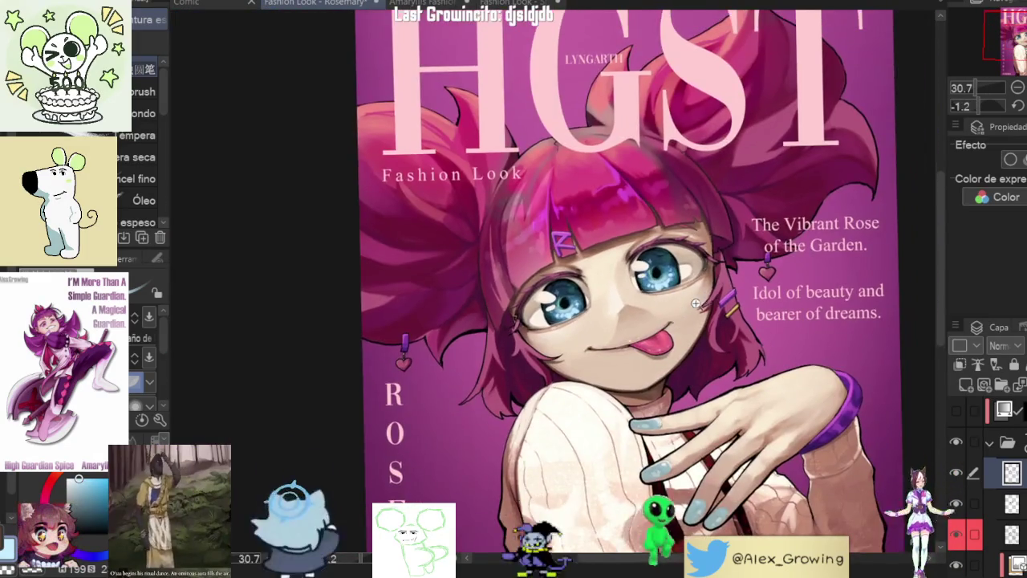
{"action": "left_click_drag", "start_coordinate": [731, 271], "coordinate": [699, 238]}
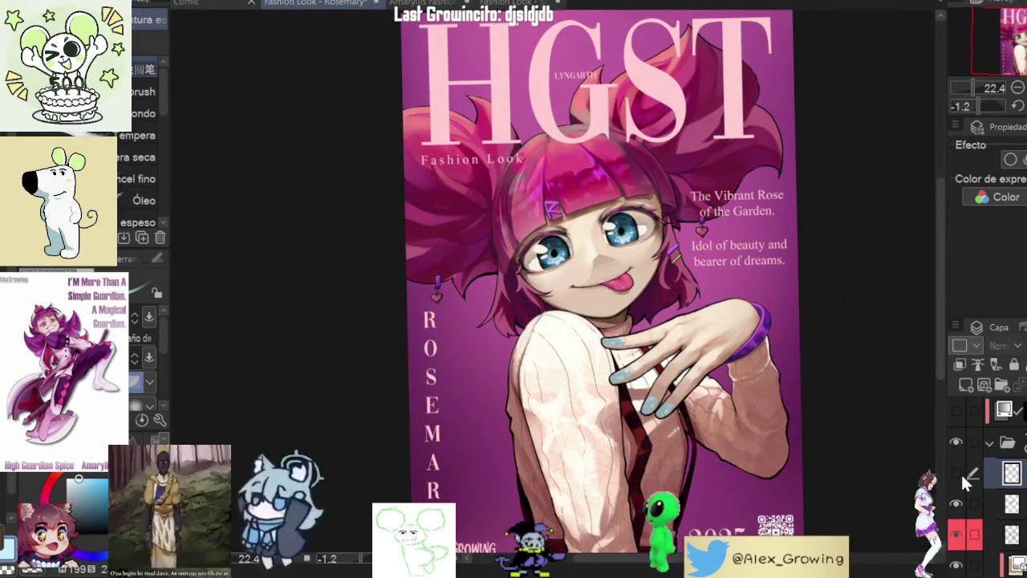
{"action": "key", "text": "ctrl+0"}
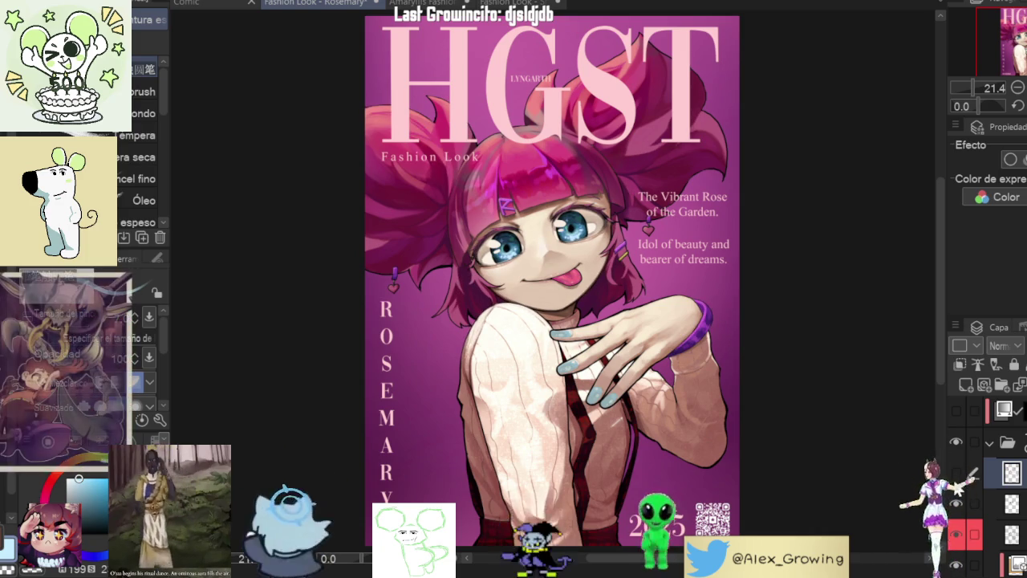
Step: Zoom, shift and tilt the view to frame Rosemary's face
{"action": "scroll", "coordinate": [747, 303], "scroll_direction": "up", "scroll_amount": 5}
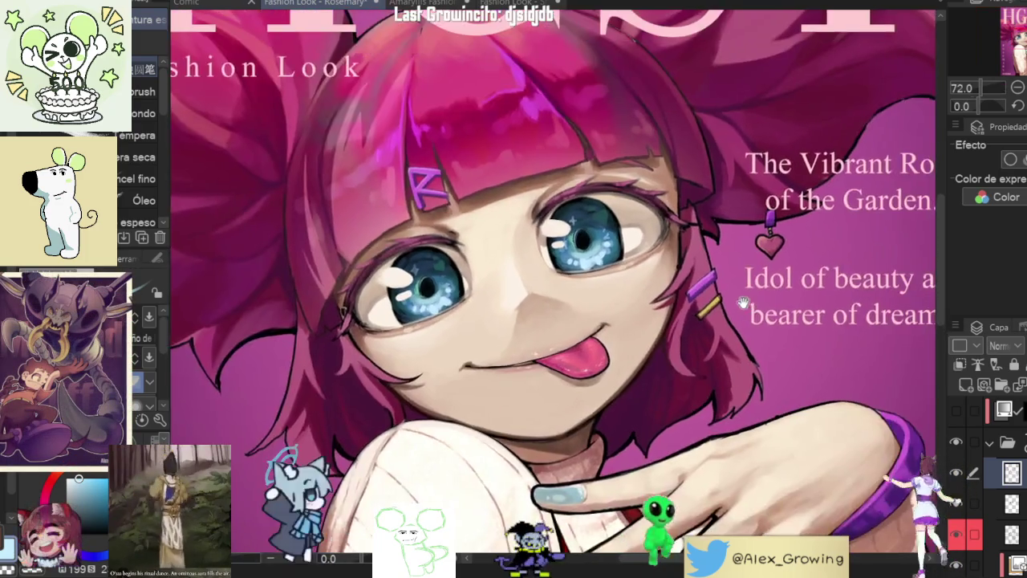
{"action": "scroll", "coordinate": [746, 303], "scroll_direction": "up", "scroll_amount": 2}
{"action": "scroll", "coordinate": [701, 287], "scroll_direction": "up", "scroll_amount": 3}
{"action": "scroll", "coordinate": [686, 305], "scroll_direction": "down", "scroll_amount": 3}
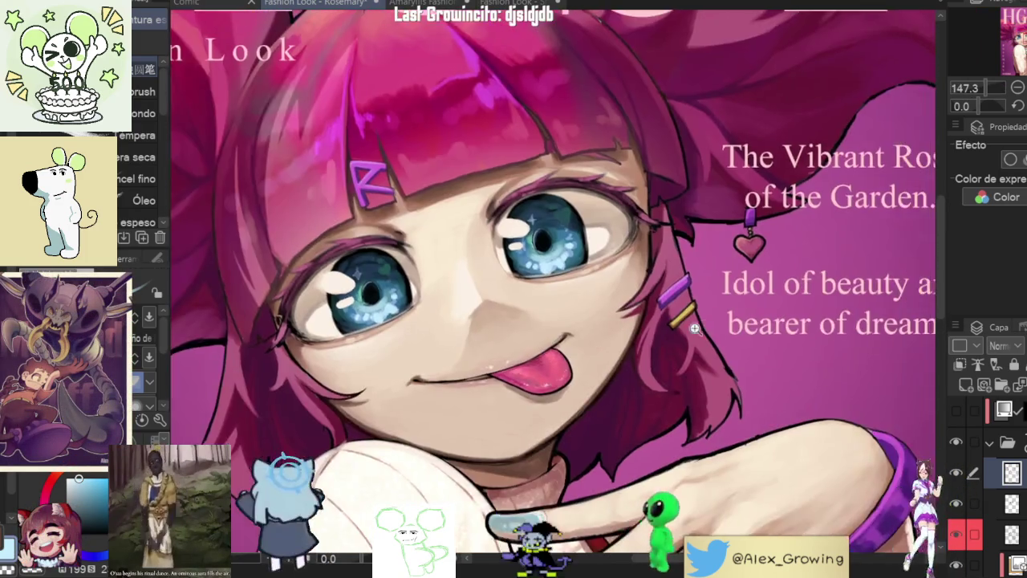
{"action": "scroll", "coordinate": [682, 310], "scroll_direction": "down", "scroll_amount": 2}
{"action": "scroll", "coordinate": [679, 314], "scroll_direction": "down", "scroll_amount": 1}
{"action": "scroll", "coordinate": [675, 319], "scroll_direction": "down", "scroll_amount": 1}
{"action": "left_click_drag", "start_coordinate": [676, 318], "coordinate": [681, 379]}
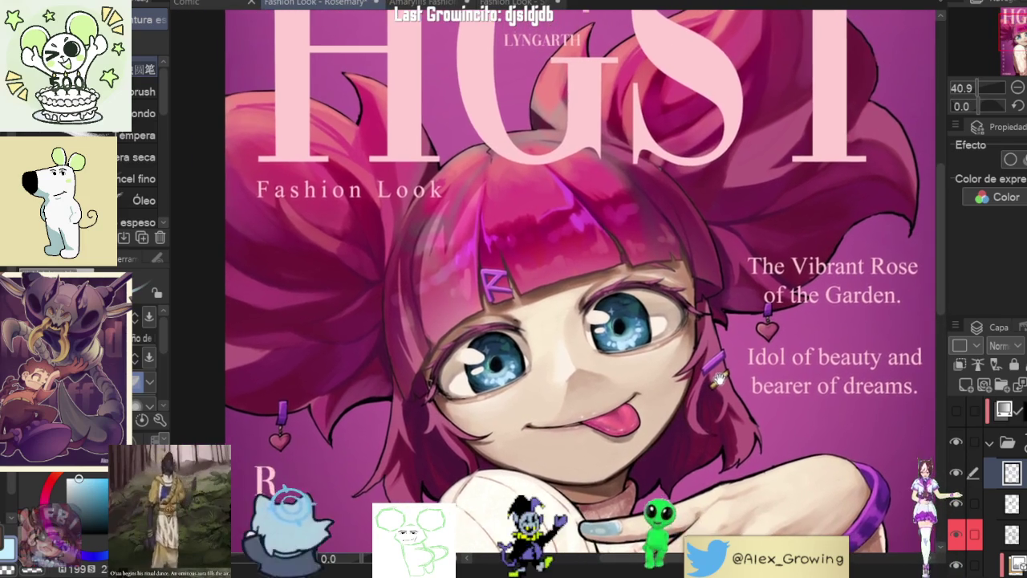
{"action": "mouse_move", "coordinate": [682, 379]}
{"action": "left_mouse_down"}
{"action": "mouse_move", "coordinate": [617, 469]}
{"action": "mouse_move", "coordinate": [706, 337]}
{"action": "mouse_move", "coordinate": [718, 363]}
{"action": "left_mouse_up"}
Step: Zoom in and out to inspect the face and the purple and yellow hair clips
{"action": "scroll", "coordinate": [714, 329], "scroll_direction": "down", "scroll_amount": 1}
{"action": "scroll", "coordinate": [723, 319], "scroll_direction": "up", "scroll_amount": 2}
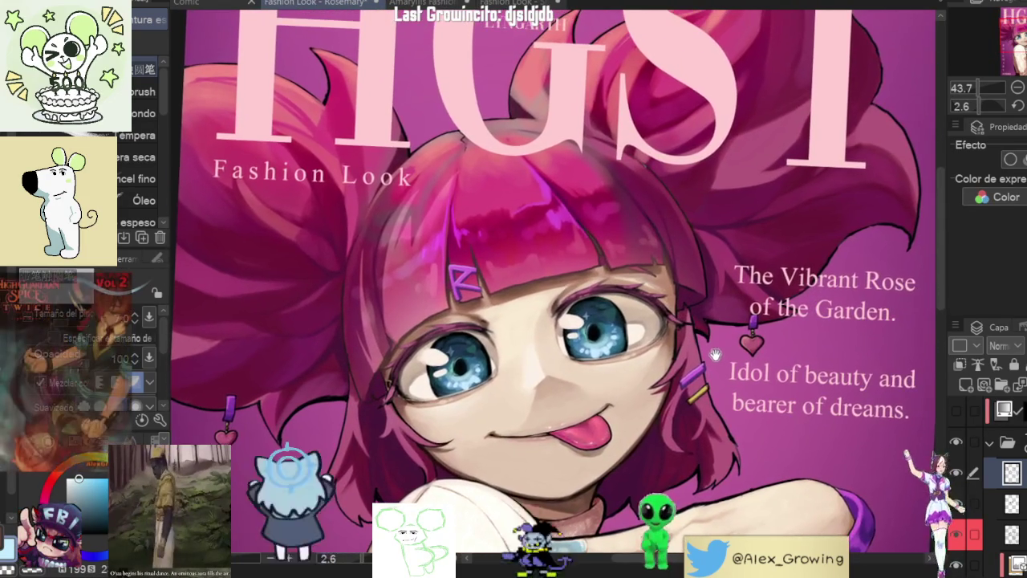
{"action": "scroll", "coordinate": [720, 364], "scroll_direction": "up", "scroll_amount": 2}
{"action": "scroll", "coordinate": [718, 364], "scroll_direction": "up", "scroll_amount": 1}
{"action": "scroll", "coordinate": [714, 365], "scroll_direction": "up", "scroll_amount": 1}
{"action": "scroll", "coordinate": [706, 366], "scroll_direction": "up", "scroll_amount": 1}
{"action": "scroll", "coordinate": [704, 365], "scroll_direction": "down", "scroll_amount": 2}
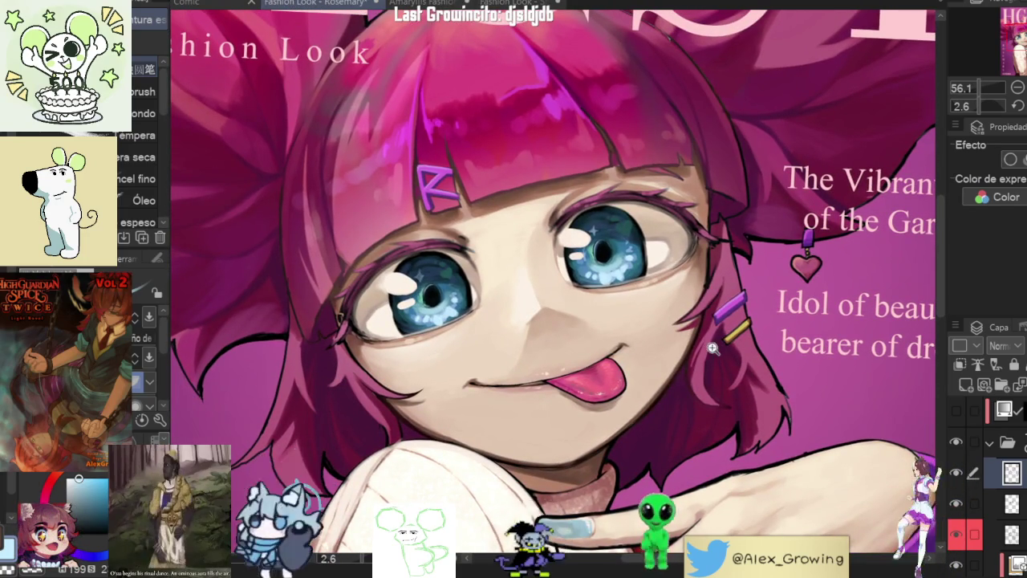
{"action": "scroll", "coordinate": [719, 341], "scroll_direction": "down", "scroll_amount": 1}
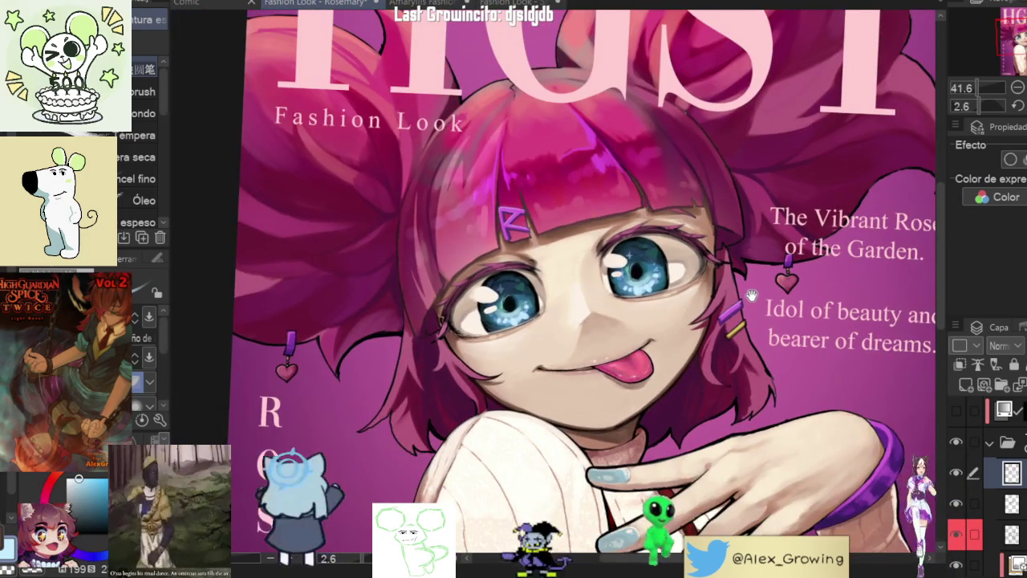
{"action": "scroll", "coordinate": [751, 295], "scroll_direction": "down", "scroll_amount": 2}
{"action": "scroll", "coordinate": [735, 301], "scroll_direction": "up", "scroll_amount": 2}
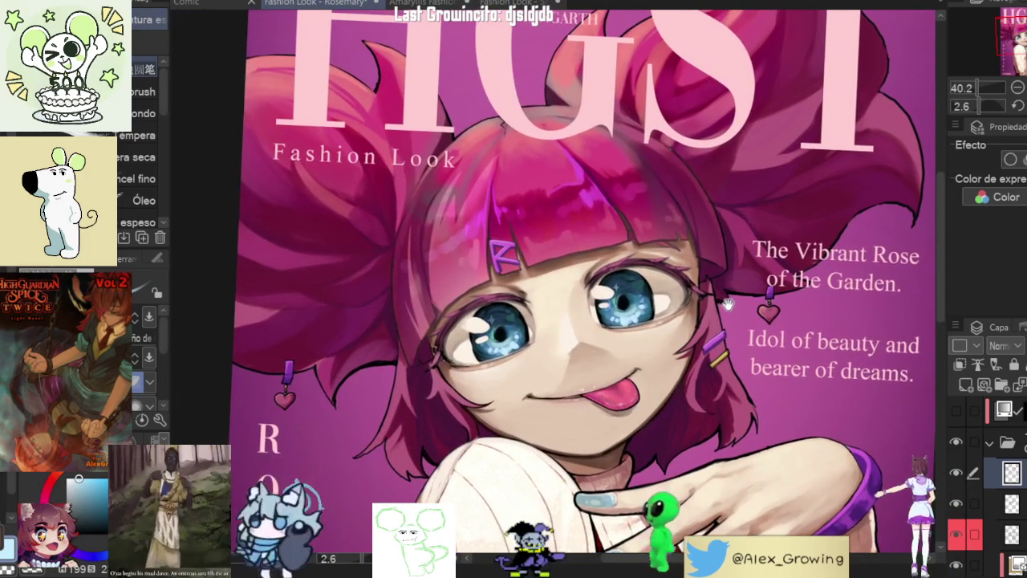
{"action": "scroll", "coordinate": [723, 321], "scroll_direction": "up", "scroll_amount": 2}
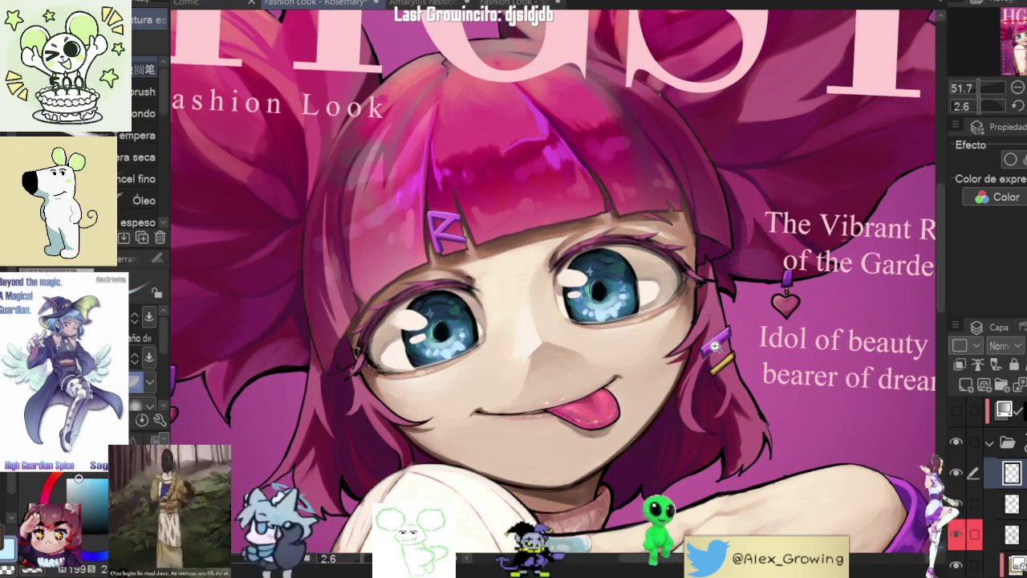
{"action": "scroll", "coordinate": [720, 343], "scroll_direction": "down", "scroll_amount": 2}
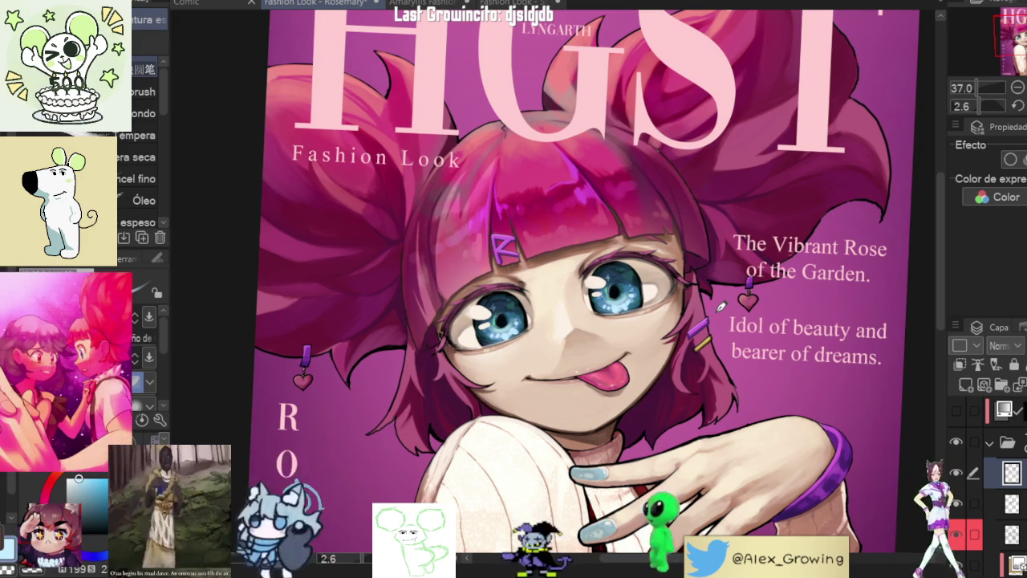
Step: Reposition the view and hide one of the artwork's layers
{"action": "mouse_move", "coordinate": [721, 307]}
{"action": "left_mouse_down"}
{"action": "mouse_move", "coordinate": [751, 204]}
{"action": "mouse_move", "coordinate": [716, 332]}
{"action": "mouse_move", "coordinate": [708, 304]}
{"action": "left_mouse_up"}
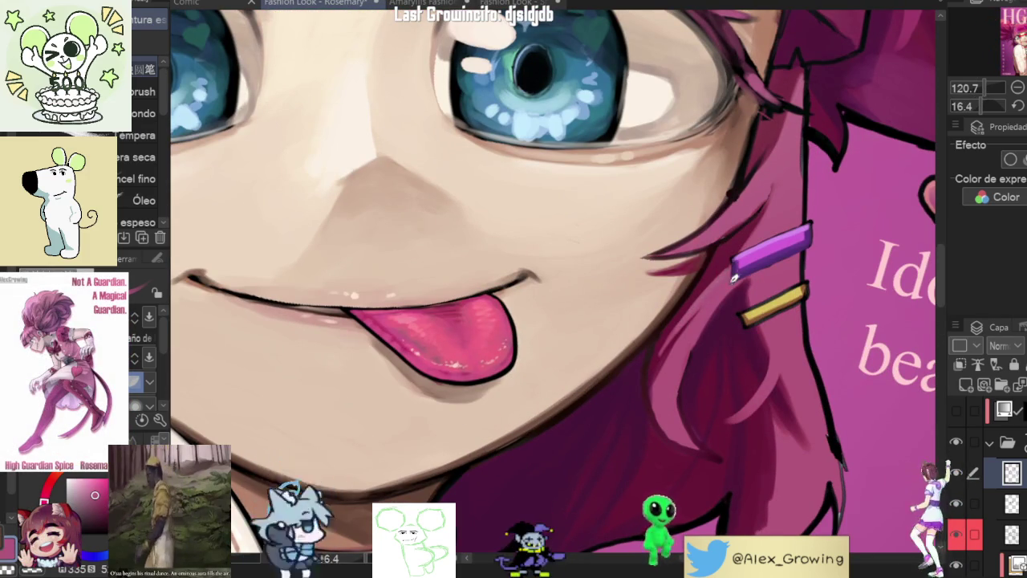
{"action": "scroll", "coordinate": [726, 270], "scroll_direction": "up", "scroll_amount": 5}
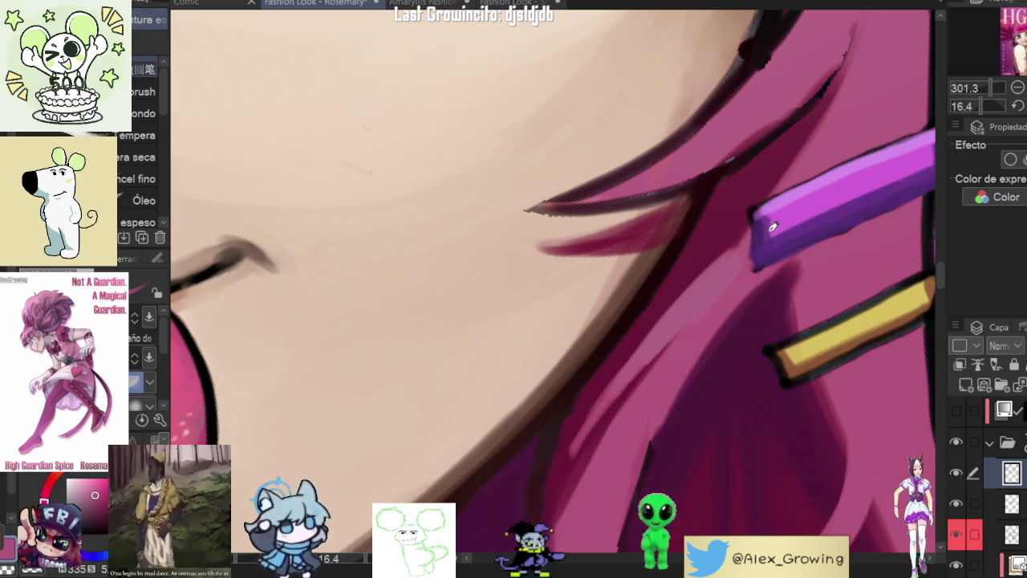
{"action": "scroll", "coordinate": [971, 465], "scroll_direction": "up", "scroll_amount": 3}
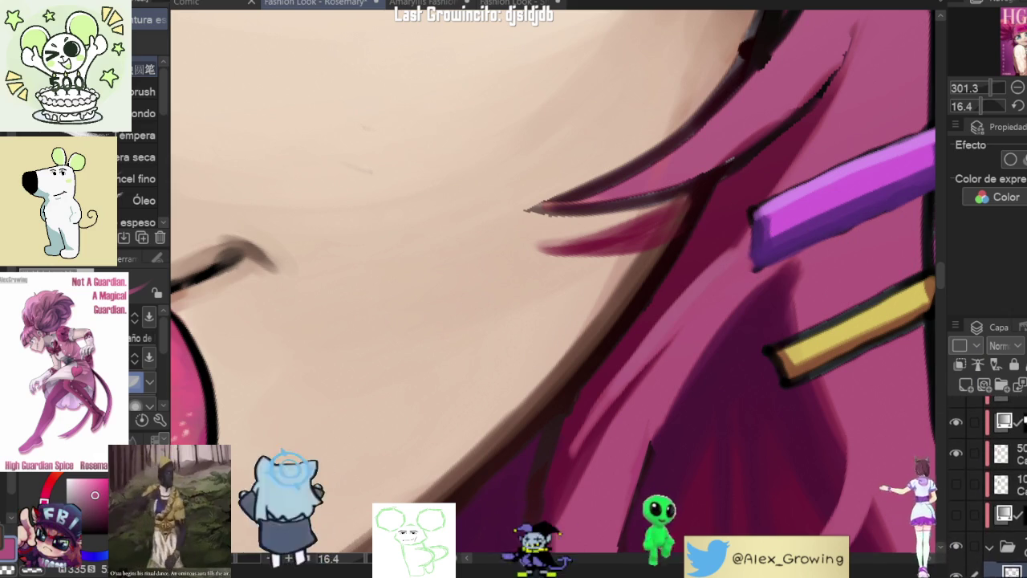
{"action": "left_click", "coordinate": [956, 436]}
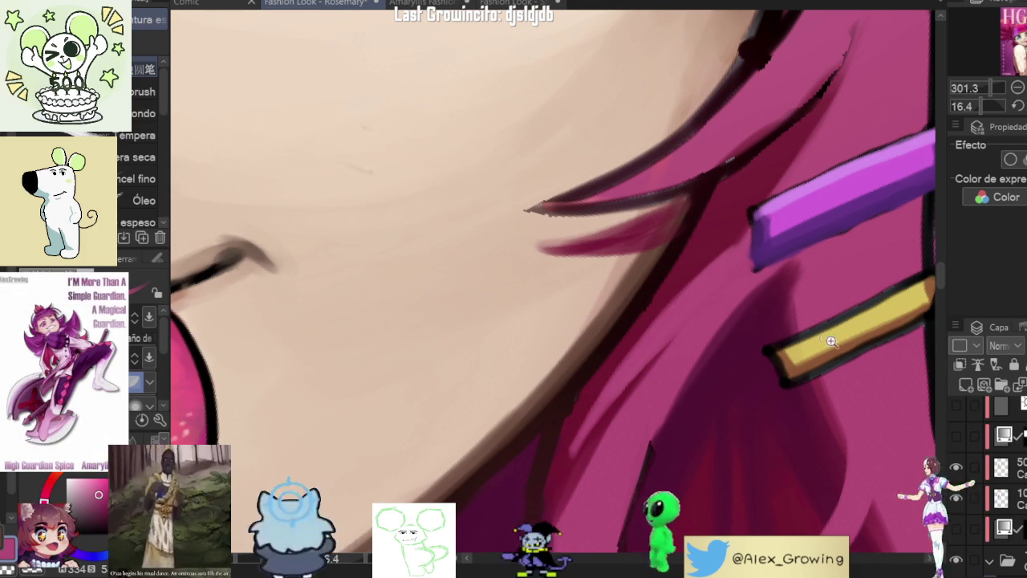
Step: Fit, straighten and zoom out the view to show the whole cover
{"action": "key", "text": "ctrl+0"}
{"action": "key", "text": "ctrl+minus"}
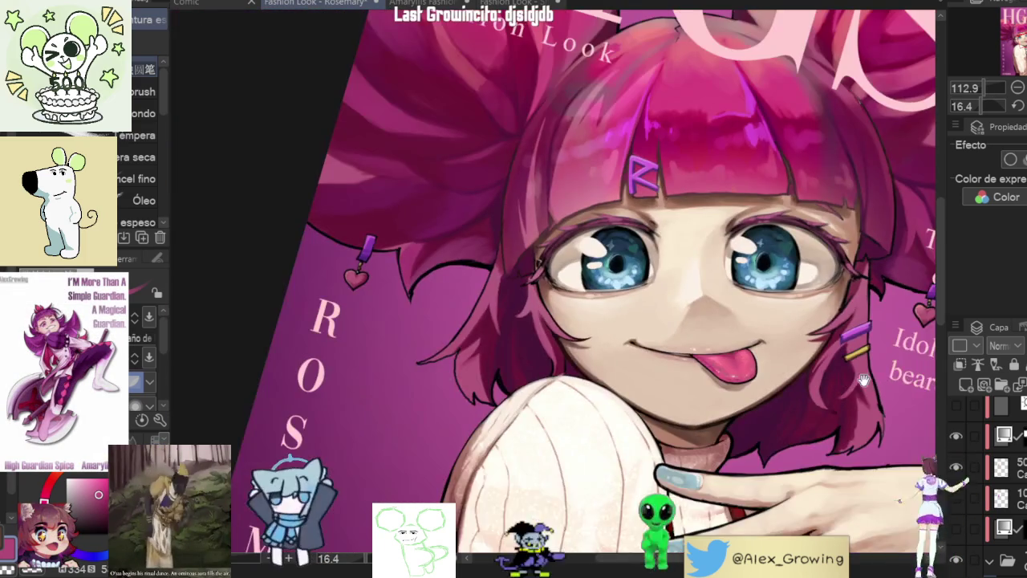
{"action": "left_click", "coordinate": [1017, 105]}
{"action": "key", "text": "ctrl+minus"}
{"action": "key", "text": "ctrl+minus"}
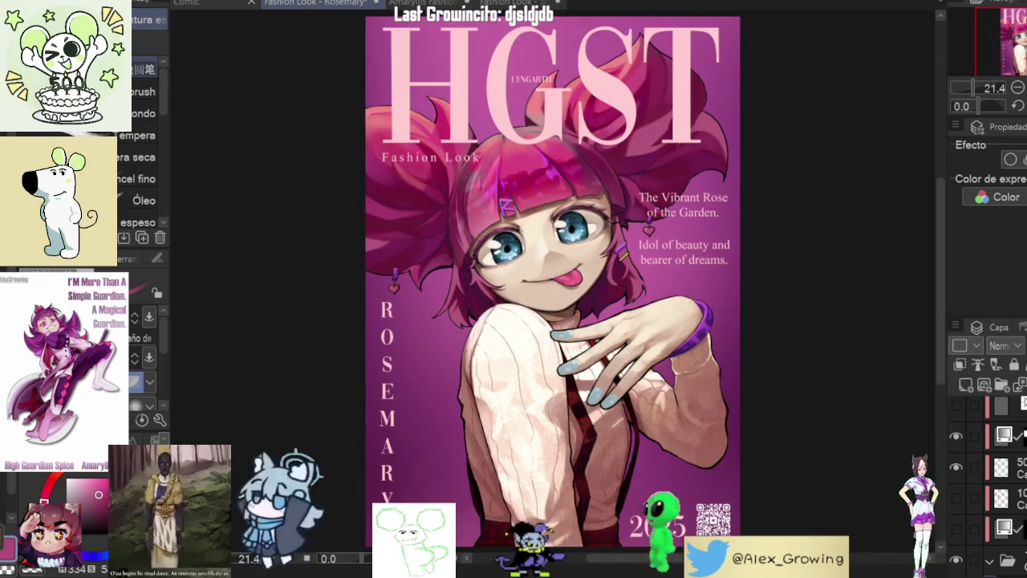
Step: Zoom in on the right side of the cover and tilt the view toward the bracelet
{"action": "scroll", "coordinate": [987, 481], "scroll_direction": "up", "scroll_amount": 2}
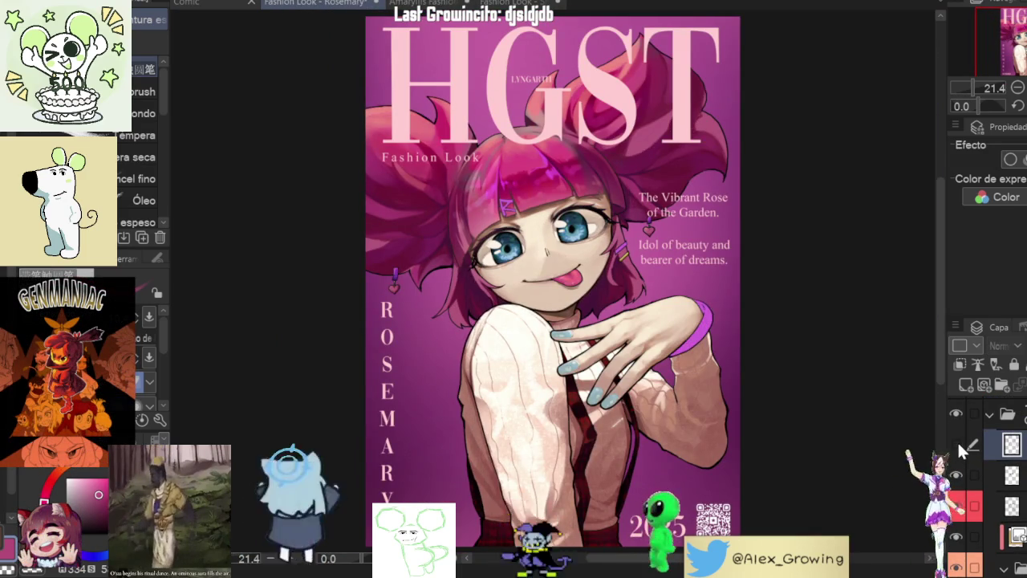
{"action": "left_click", "coordinate": [752, 314]}
{"action": "scroll", "coordinate": [752, 314], "scroll_direction": "up", "scroll_amount": 2}
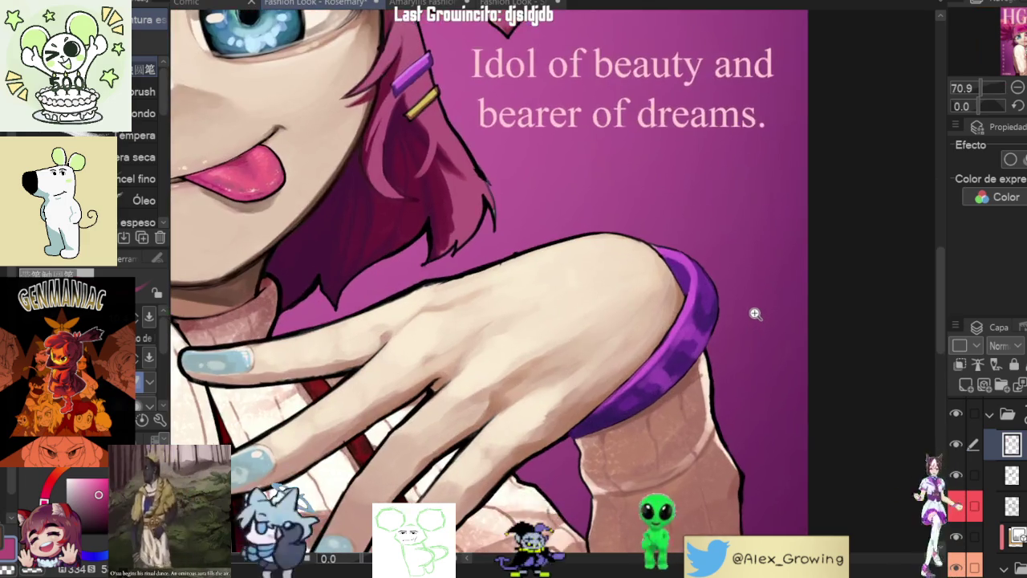
{"action": "scroll", "coordinate": [754, 314], "scroll_direction": "down", "scroll_amount": 2}
{"action": "scroll", "coordinate": [755, 313], "scroll_direction": "down", "scroll_amount": 1}
{"action": "scroll", "coordinate": [796, 317], "scroll_direction": "up", "scroll_amount": 5}
{"action": "left_click_drag", "start_coordinate": [797, 318], "coordinate": [722, 345]}
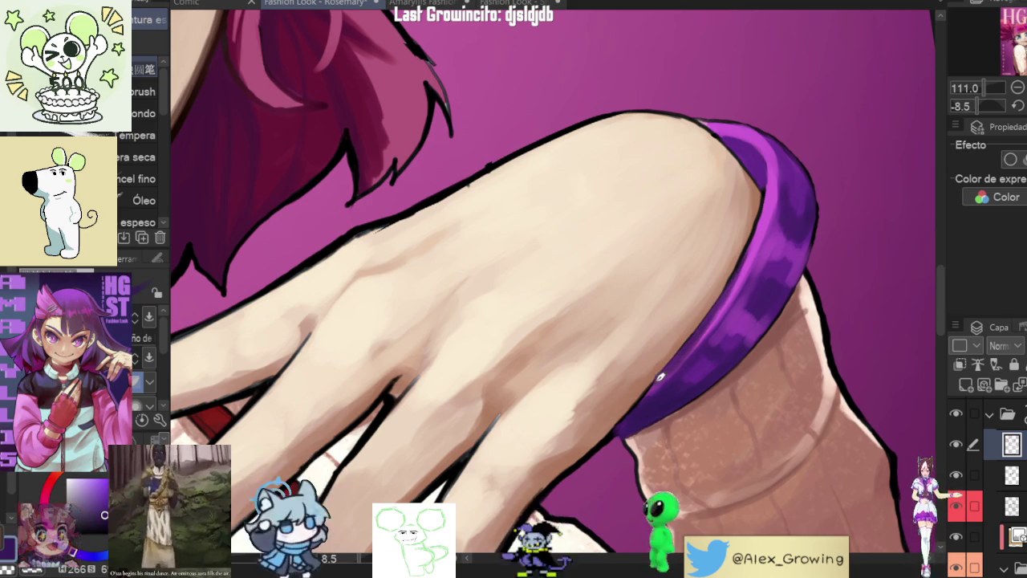
Step: Paint a purple stroke along the lower edge of Rosemary's bracelet
{"action": "scroll", "coordinate": [743, 368], "scroll_direction": "down", "scroll_amount": 3}
{"action": "scroll", "coordinate": [743, 368], "scroll_direction": "down", "scroll_amount": 5}
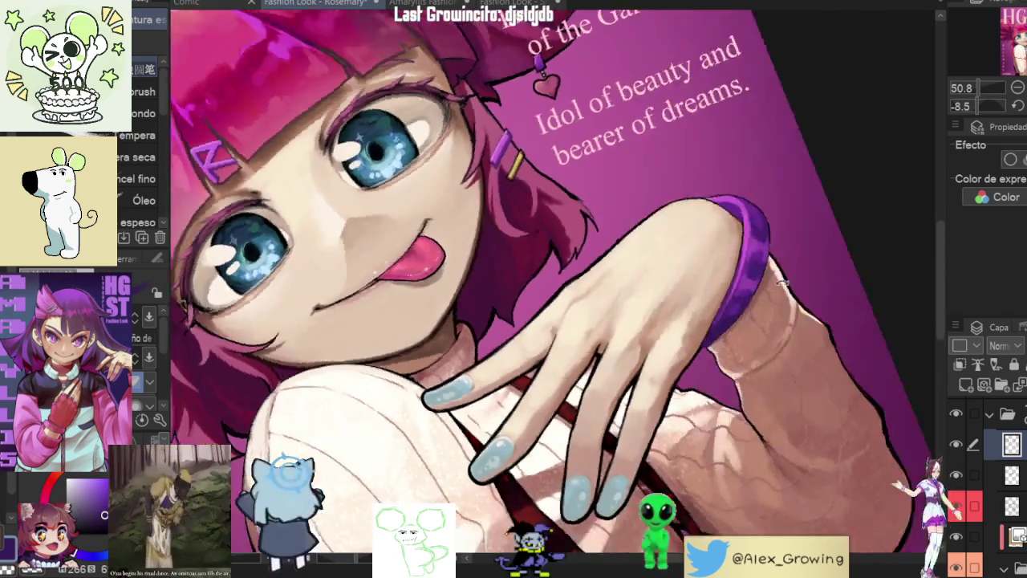
{"action": "scroll", "coordinate": [719, 334], "scroll_direction": "up", "scroll_amount": 5}
{"action": "scroll", "coordinate": [722, 345], "scroll_direction": "up", "scroll_amount": 3}
{"action": "scroll", "coordinate": [726, 362], "scroll_direction": "down", "scroll_amount": 3}
{"action": "scroll", "coordinate": [737, 385], "scroll_direction": "down", "scroll_amount": 4}
{"action": "scroll", "coordinate": [735, 385], "scroll_direction": "down", "scroll_amount": 2}
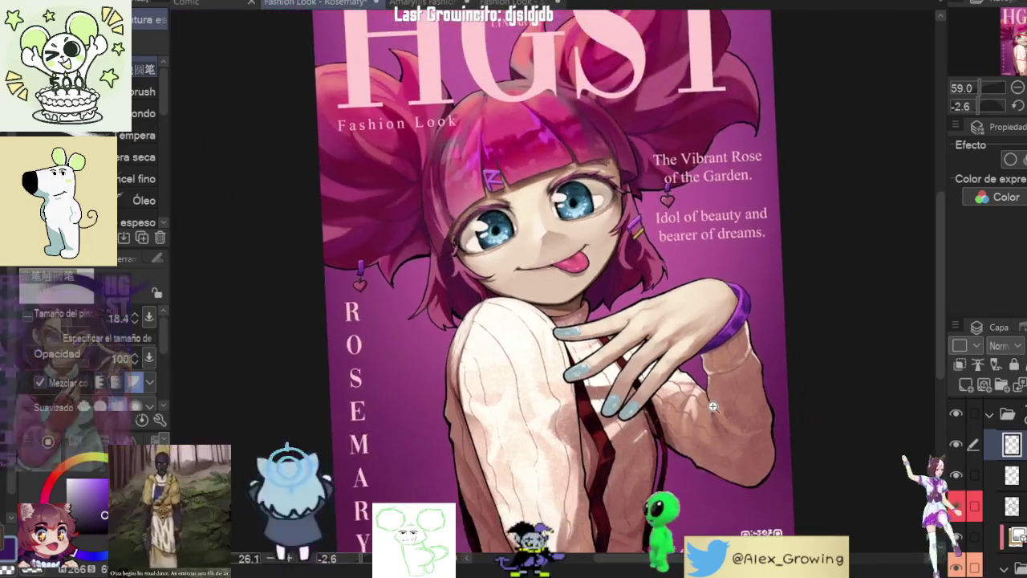
{"action": "scroll", "coordinate": [682, 382], "scroll_direction": "up", "scroll_amount": 8}
{"action": "left_click_drag", "start_coordinate": [686, 380], "coordinate": [763, 360]}
Step: Zoom back out to review the touched-up bracelet
{"action": "scroll", "coordinate": [766, 371], "scroll_direction": "down", "scroll_amount": 4}
{"action": "scroll", "coordinate": [786, 365], "scroll_direction": "down", "scroll_amount": 3}
{"action": "scroll", "coordinate": [803, 361], "scroll_direction": "down", "scroll_amount": 3}
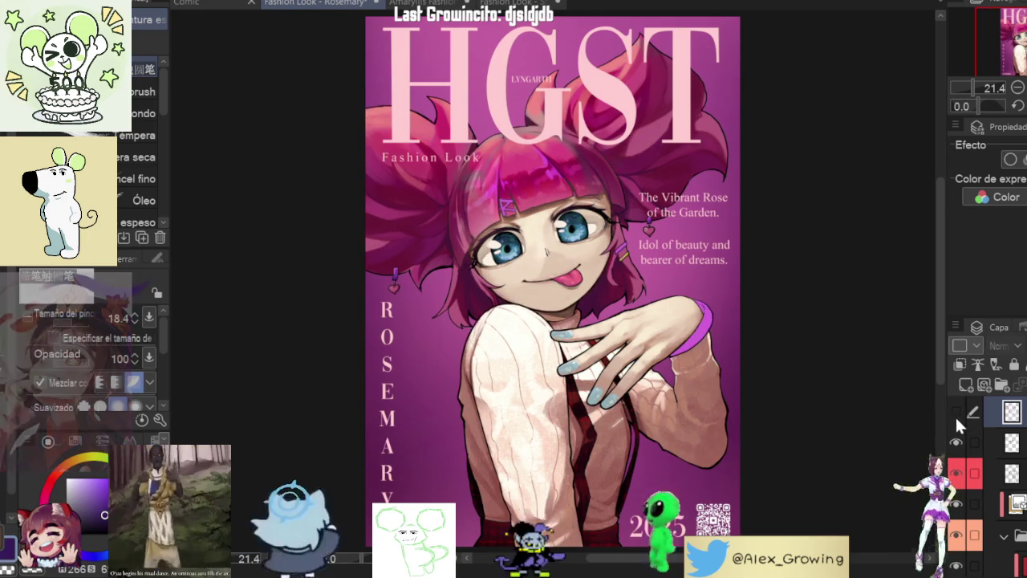
{"action": "scroll", "coordinate": [749, 240], "scroll_direction": "up", "scroll_amount": 5}
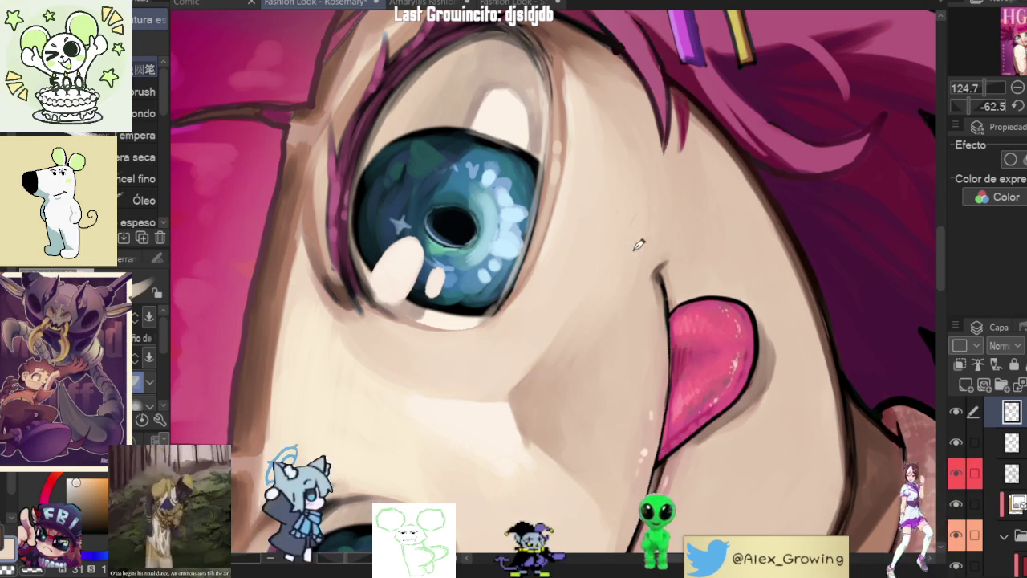
{"action": "scroll", "coordinate": [641, 234], "scroll_direction": "down", "scroll_amount": 2}
{"action": "scroll", "coordinate": [634, 305], "scroll_direction": "down", "scroll_amount": 1}
{"action": "scroll", "coordinate": [634, 337], "scroll_direction": "down", "scroll_amount": 2}
{"action": "scroll", "coordinate": [631, 351], "scroll_direction": "down", "scroll_amount": 1}
{"action": "scroll", "coordinate": [630, 345], "scroll_direction": "up", "scroll_amount": 1}
{"action": "scroll", "coordinate": [610, 317], "scroll_direction": "up", "scroll_amount": 2}
{"action": "scroll", "coordinate": [581, 285], "scroll_direction": "up", "scroll_amount": 2}
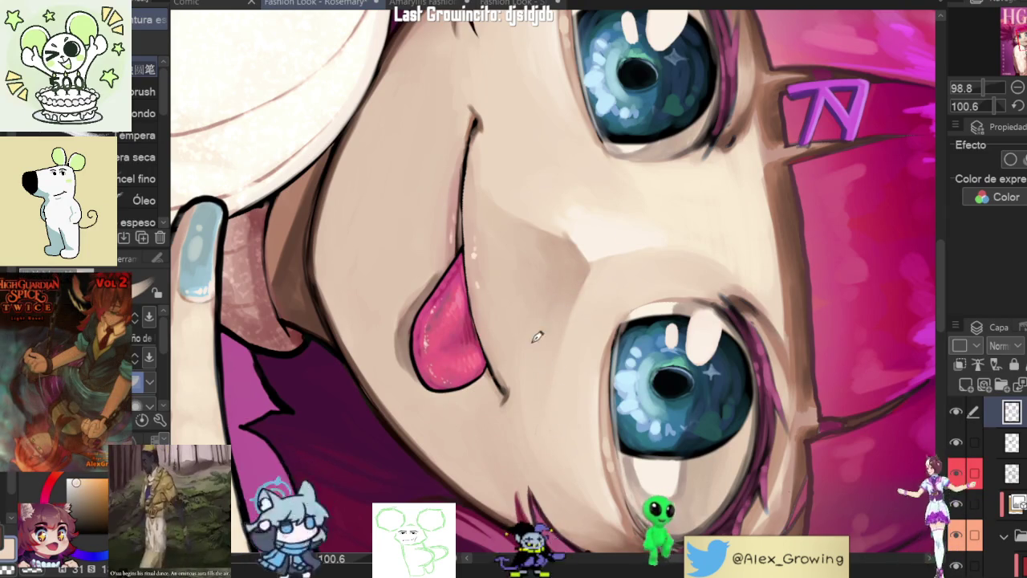
{"action": "scroll", "coordinate": [544, 428], "scroll_direction": "down", "scroll_amount": 3}
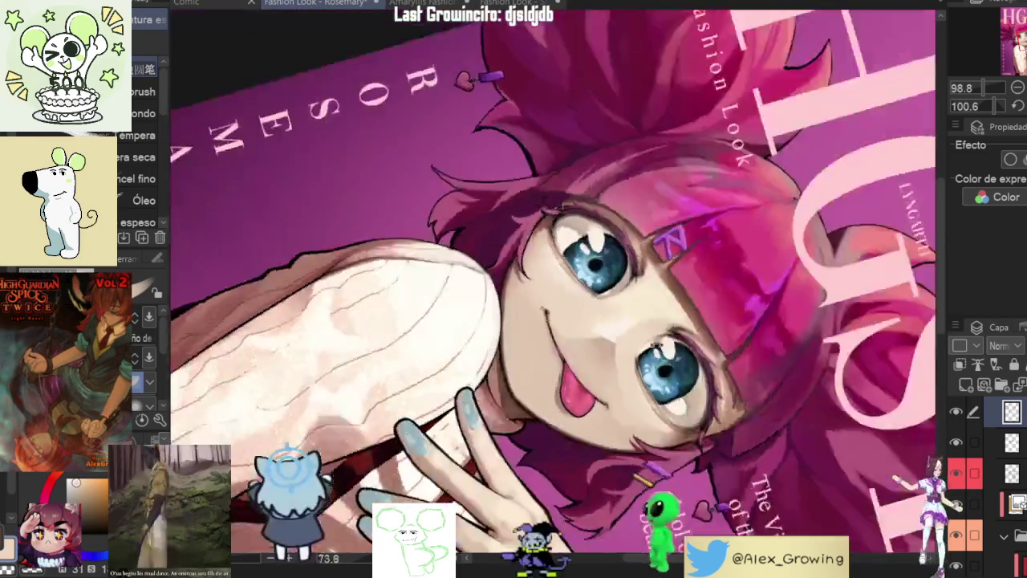
{"action": "scroll", "coordinate": [711, 184], "scroll_direction": "up", "scroll_amount": 2}
{"action": "scroll", "coordinate": [698, 271], "scroll_direction": "up", "scroll_amount": 2}
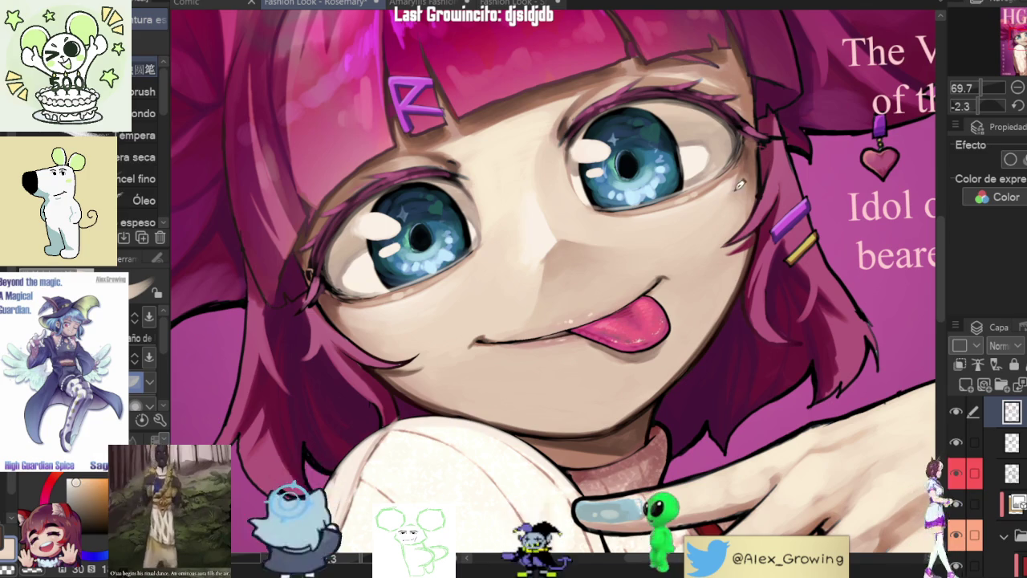
{"action": "scroll", "coordinate": [734, 189], "scroll_direction": "down", "scroll_amount": 2}
{"action": "scroll", "coordinate": [732, 197], "scroll_direction": "up", "scroll_amount": 5}
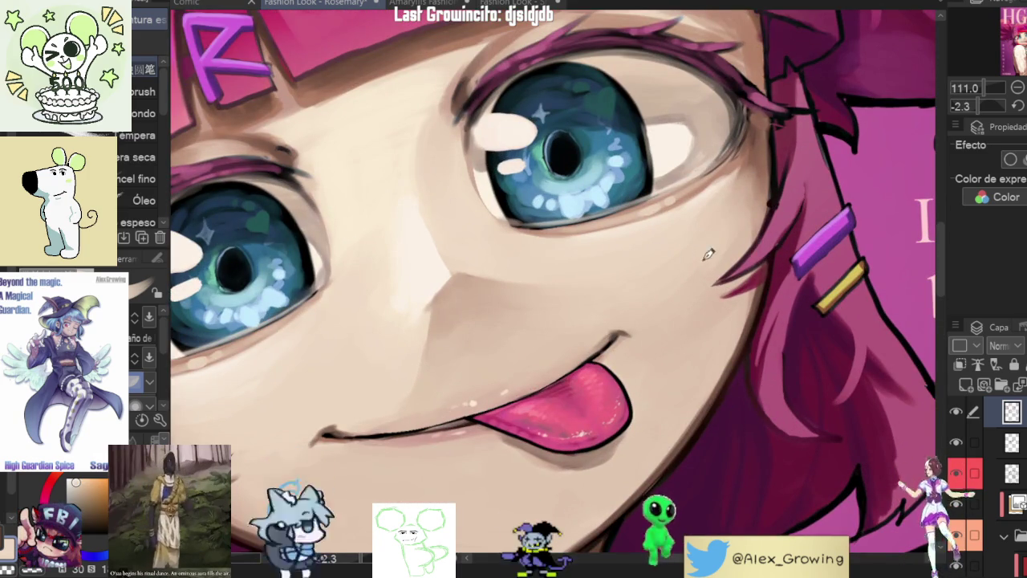
{"action": "scroll", "coordinate": [715, 231], "scroll_direction": "down", "scroll_amount": 3}
{"action": "scroll", "coordinate": [714, 230], "scroll_direction": "down", "scroll_amount": 2}
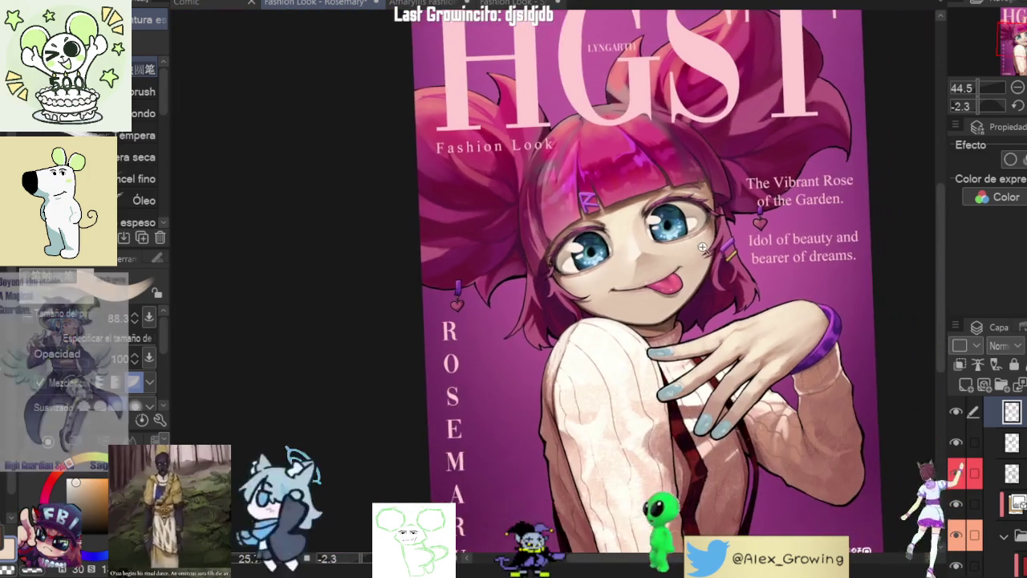
{"action": "scroll", "coordinate": [714, 231], "scroll_direction": "up", "scroll_amount": 1}
{"action": "key", "text": "ctrl+0"}
{"action": "key", "text": "h"}
{"action": "key", "text": "h"}
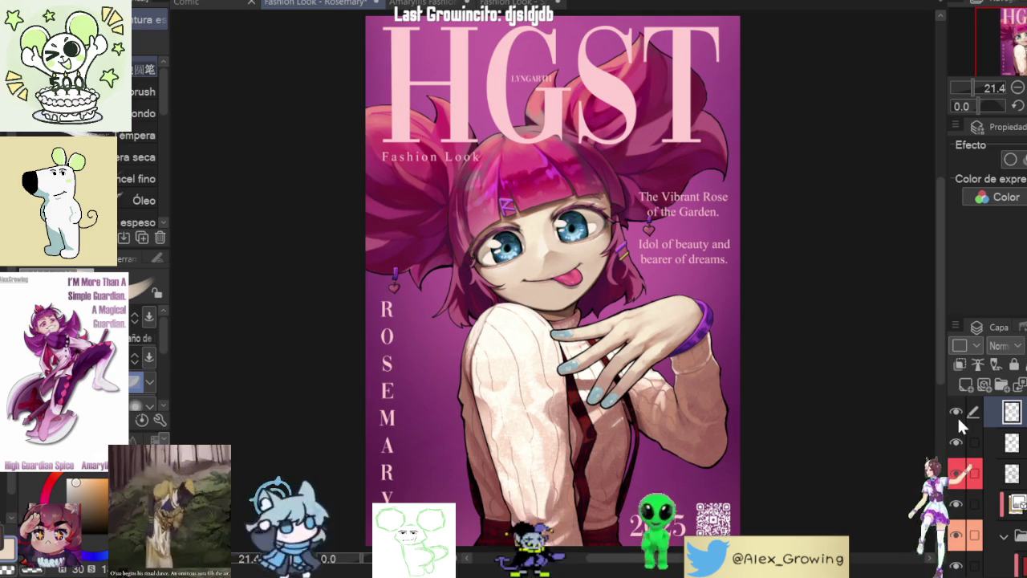
{"action": "left_click", "coordinate": [957, 414]}
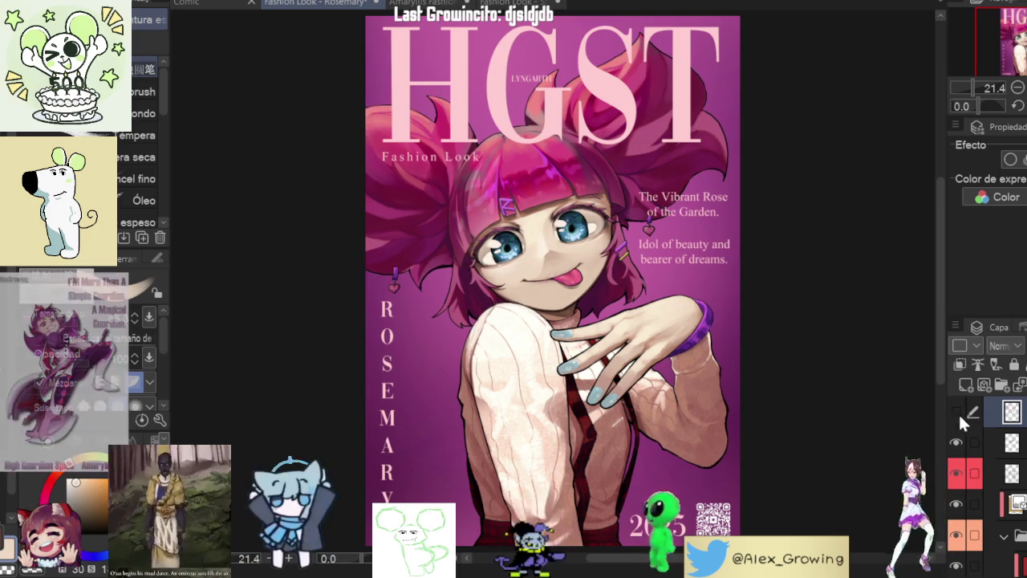
{"action": "left_click", "coordinate": [957, 412]}
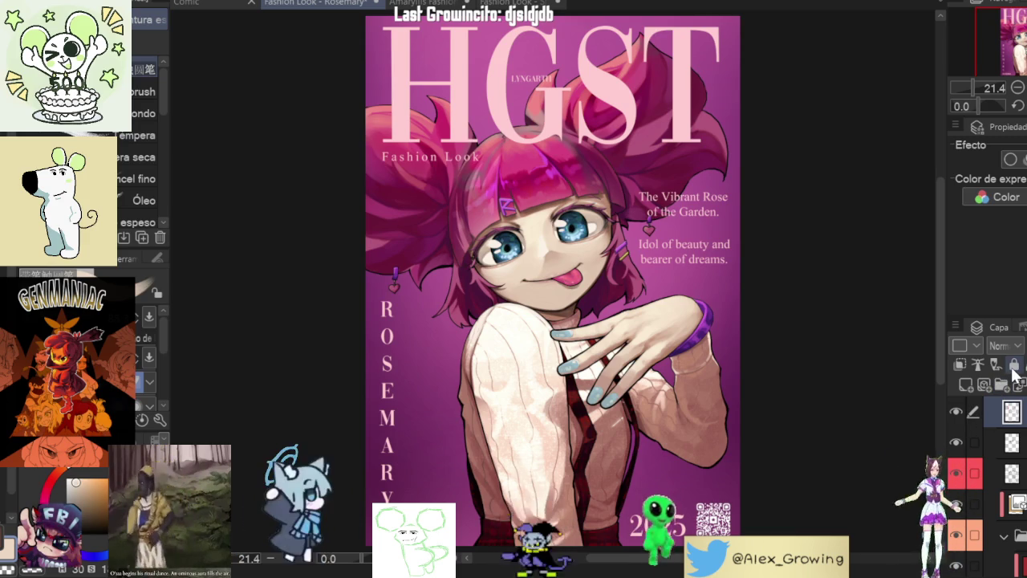
{"action": "scroll", "coordinate": [703, 427], "scroll_direction": "up", "scroll_amount": 5}
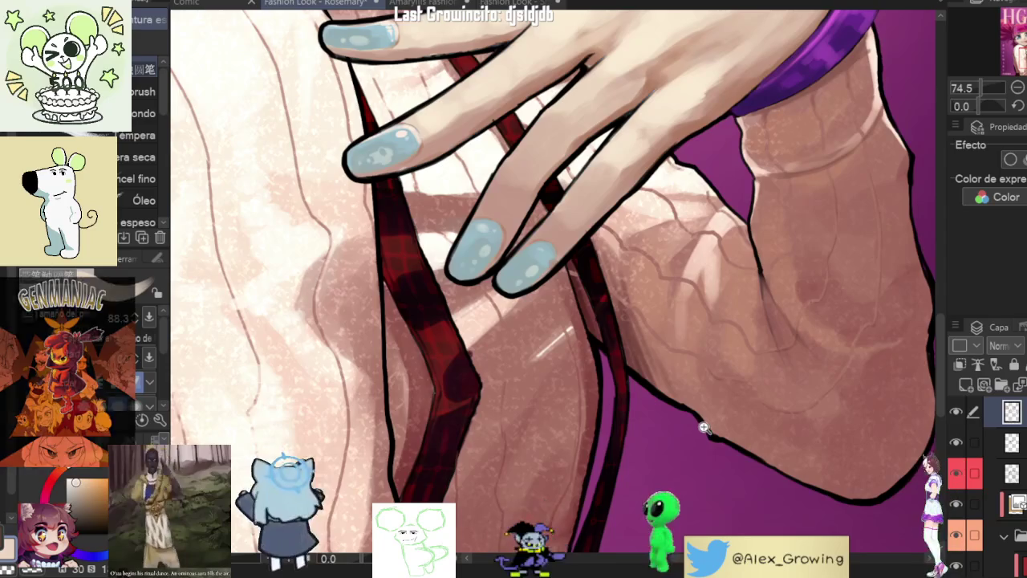
{"action": "scroll", "coordinate": [703, 428], "scroll_direction": "down", "scroll_amount": 3}
{"action": "scroll", "coordinate": [702, 427], "scroll_direction": "down", "scroll_amount": 3}
{"action": "scroll", "coordinate": [722, 401], "scroll_direction": "up", "scroll_amount": 1}
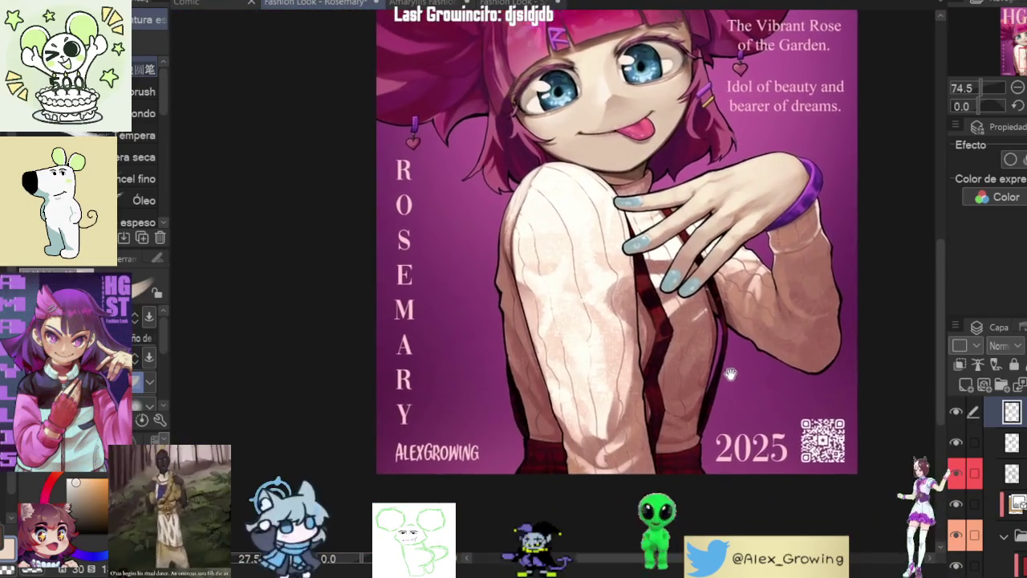
{"action": "scroll", "coordinate": [730, 371], "scroll_direction": "up", "scroll_amount": 3}
{"action": "scroll", "coordinate": [732, 359], "scroll_direction": "up", "scroll_amount": 3}
{"action": "scroll", "coordinate": [701, 447], "scroll_direction": "up", "scroll_amount": 3}
{"action": "scroll", "coordinate": [701, 448], "scroll_direction": "up", "scroll_amount": 2}
{"action": "scroll", "coordinate": [701, 447], "scroll_direction": "up", "scroll_amount": 1}
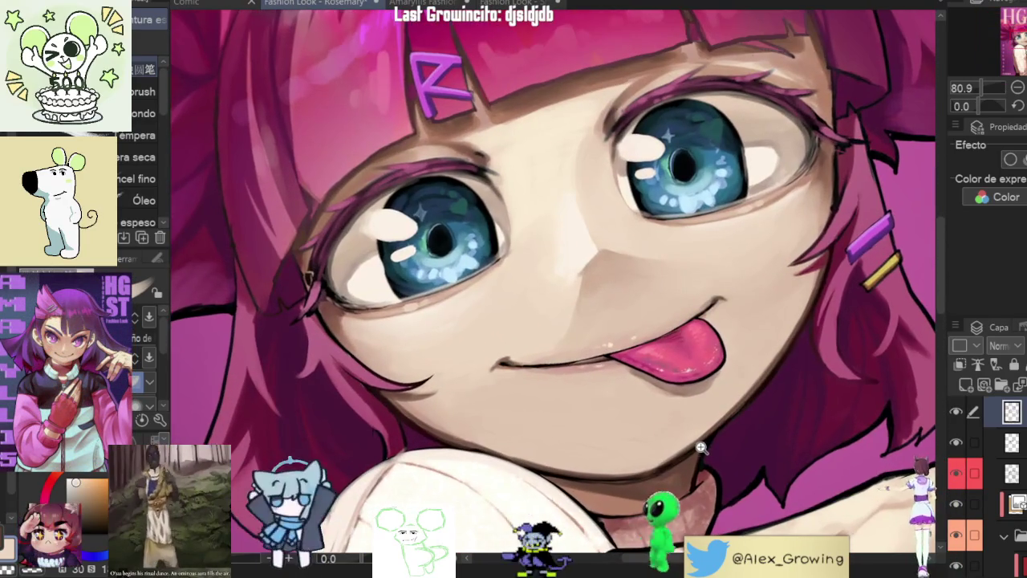
{"action": "scroll", "coordinate": [701, 448], "scroll_direction": "down", "scroll_amount": 2}
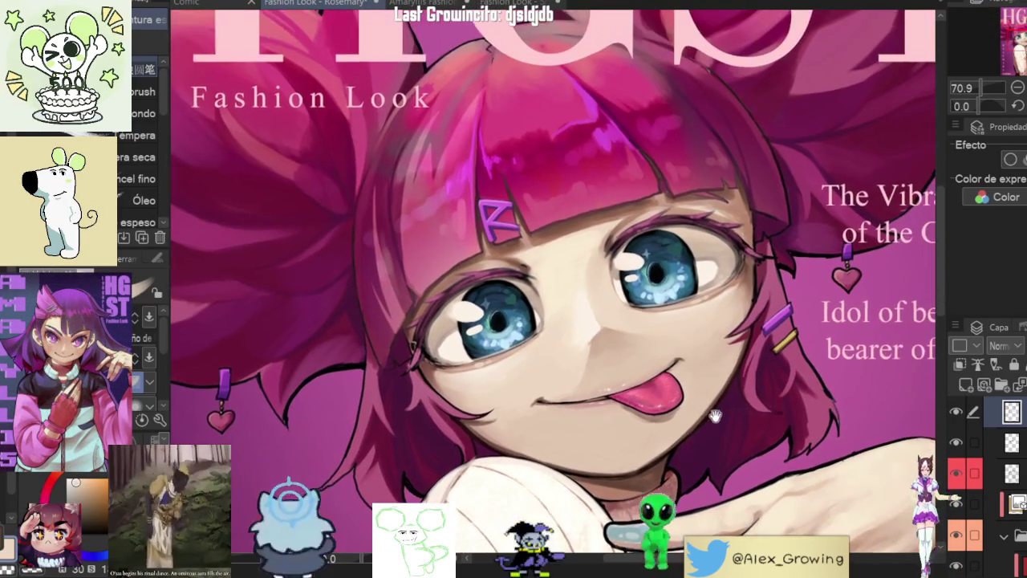
{"action": "scroll", "coordinate": [714, 415], "scroll_direction": "down", "scroll_amount": 2}
{"action": "key", "text": "h"}
{"action": "key", "text": "h"}
{"action": "key", "text": "ctrl+0"}
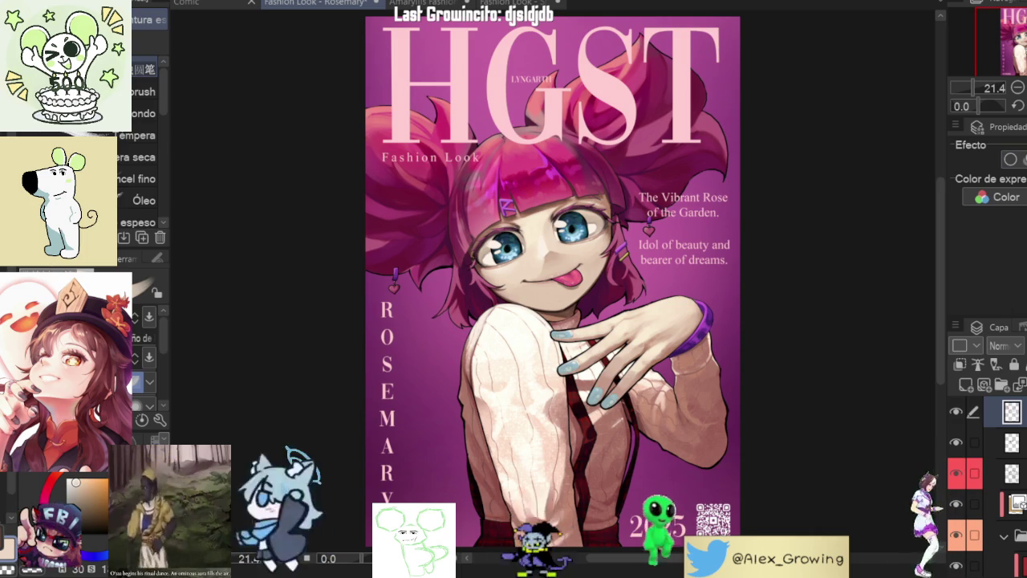
{"action": "key", "text": "h"}
{"action": "key", "text": "h"}
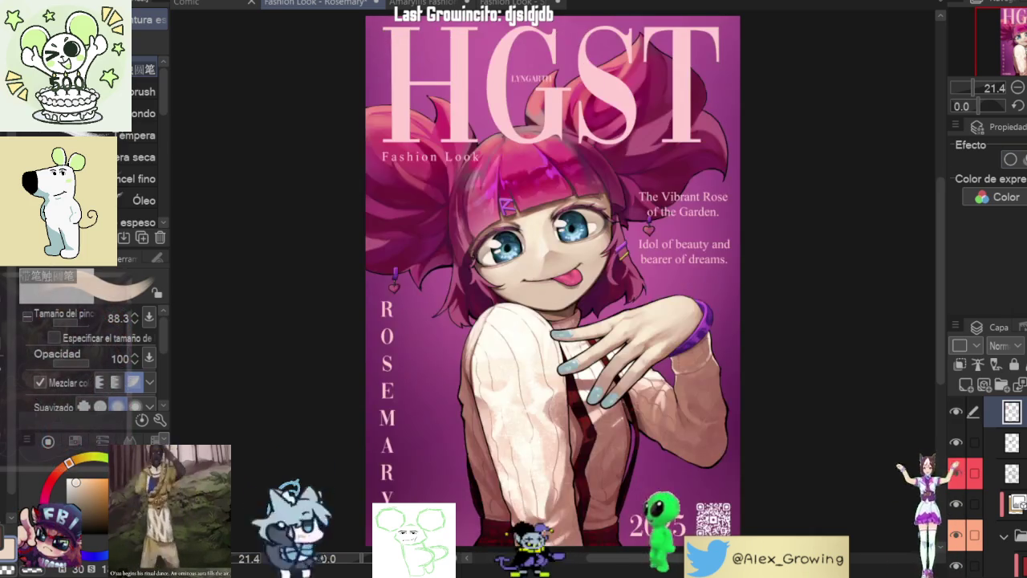
{"action": "key", "text": "h"}
{"action": "key", "text": "h"}
{"action": "key", "text": "h"}
{"action": "key", "text": "h"}
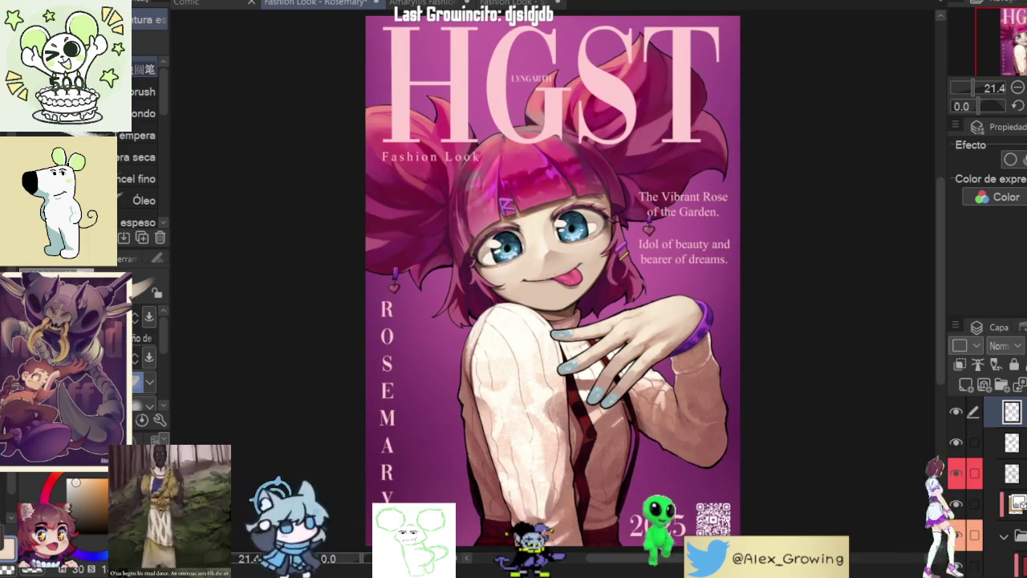
{"action": "key", "text": "h"}
{"action": "key", "text": "h"}
{"action": "key", "text": "h"}
{"action": "key", "text": "h"}
{"action": "key", "text": "h"}
{"action": "key", "text": "h"}
{"action": "key", "text": "h"}
{"action": "key", "text": "h"}
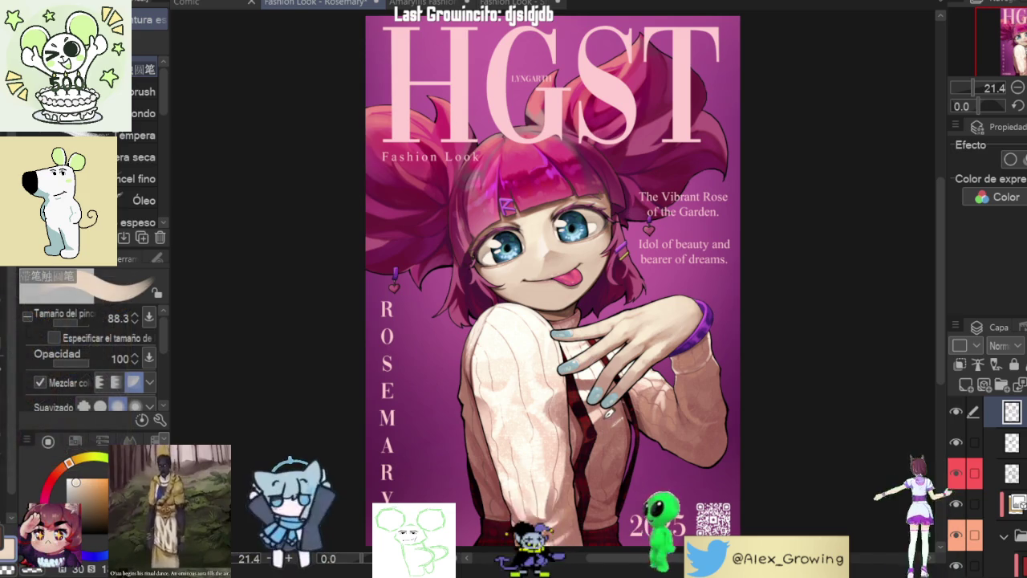
{"action": "scroll", "coordinate": [595, 403], "scroll_direction": "up", "scroll_amount": 2}
{"action": "scroll", "coordinate": [595, 397], "scroll_direction": "up", "scroll_amount": 2}
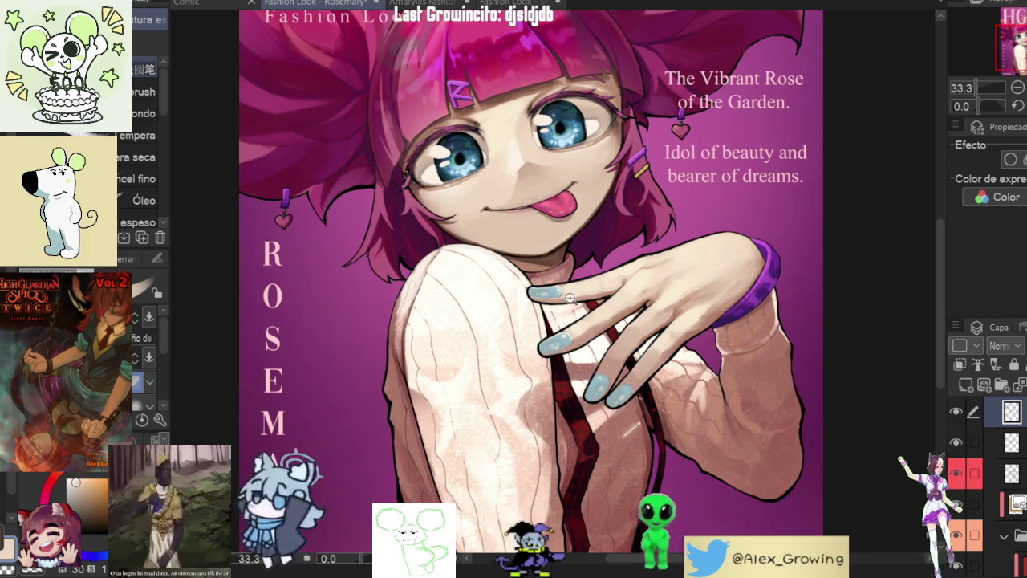
{"action": "scroll", "coordinate": [571, 306], "scroll_direction": "up", "scroll_amount": 1}
{"action": "scroll", "coordinate": [597, 257], "scroll_direction": "up", "scroll_amount": 4}
{"action": "scroll", "coordinate": [597, 256], "scroll_direction": "down", "scroll_amount": 2}
{"action": "scroll", "coordinate": [576, 257], "scroll_direction": "down", "scroll_amount": 1}
{"action": "scroll", "coordinate": [573, 257], "scroll_direction": "down", "scroll_amount": 1}
{"action": "left_click_drag", "start_coordinate": [573, 257], "coordinate": [532, 294]}
{"action": "scroll", "coordinate": [561, 265], "scroll_direction": "up", "scroll_amount": 1}
{"action": "scroll", "coordinate": [625, 241], "scroll_direction": "up", "scroll_amount": 3}
{"action": "scroll", "coordinate": [658, 229], "scroll_direction": "down", "scroll_amount": 1}
{"action": "scroll", "coordinate": [666, 223], "scroll_direction": "down", "scroll_amount": 2}
{"action": "scroll", "coordinate": [667, 222], "scroll_direction": "up", "scroll_amount": 3}
{"action": "scroll", "coordinate": [670, 224], "scroll_direction": "down", "scroll_amount": 1}
{"action": "scroll", "coordinate": [672, 226], "scroll_direction": "down", "scroll_amount": 3}
{"action": "scroll", "coordinate": [677, 230], "scroll_direction": "down", "scroll_amount": 1}
{"action": "left_click_drag", "start_coordinate": [677, 231], "coordinate": [668, 304]}
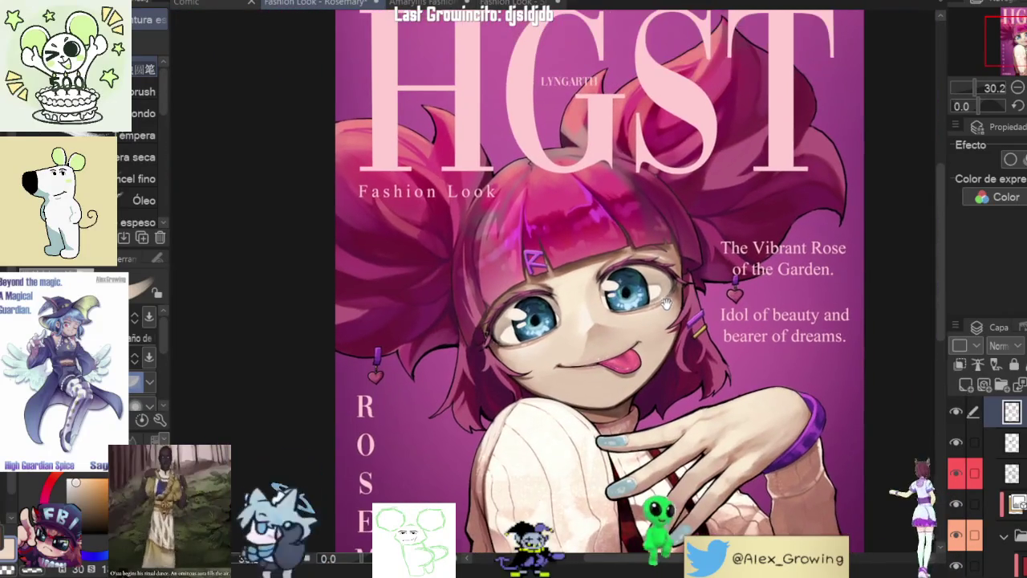
{"action": "scroll", "coordinate": [638, 303], "scroll_direction": "up", "scroll_amount": 1}
{"action": "scroll", "coordinate": [447, 359], "scroll_direction": "up", "scroll_amount": 2}
{"action": "scroll", "coordinate": [417, 349], "scroll_direction": "up", "scroll_amount": 2}
{"action": "scroll", "coordinate": [462, 377], "scroll_direction": "up", "scroll_amount": 1}
{"action": "scroll", "coordinate": [461, 378], "scroll_direction": "down", "scroll_amount": 1}
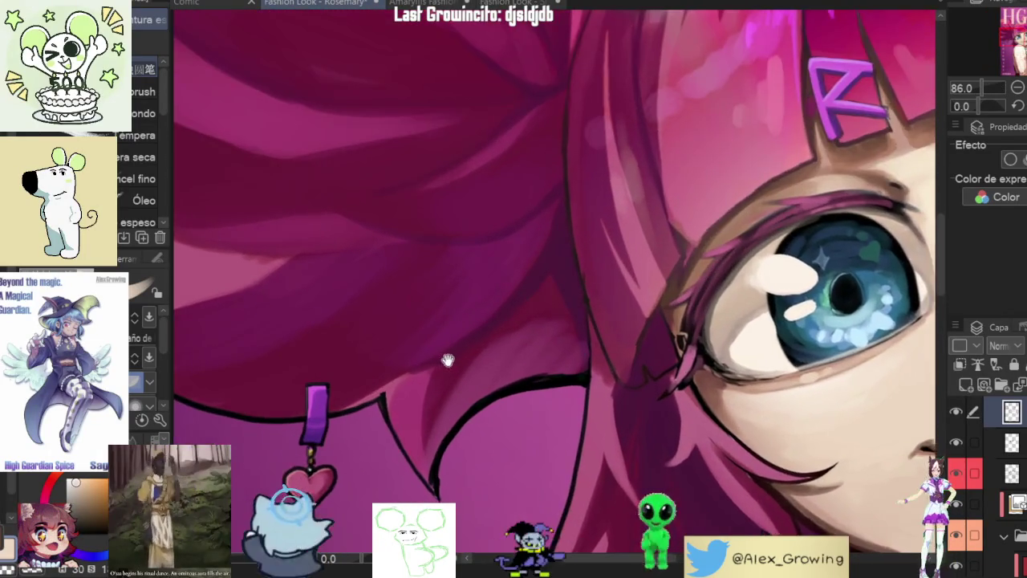
{"action": "scroll", "coordinate": [442, 358], "scroll_direction": "down", "scroll_amount": 1}
{"action": "scroll", "coordinate": [471, 385], "scroll_direction": "down", "scroll_amount": 2}
{"action": "scroll", "coordinate": [472, 385], "scroll_direction": "down", "scroll_amount": 1}
{"action": "scroll", "coordinate": [471, 385], "scroll_direction": "up", "scroll_amount": 1}
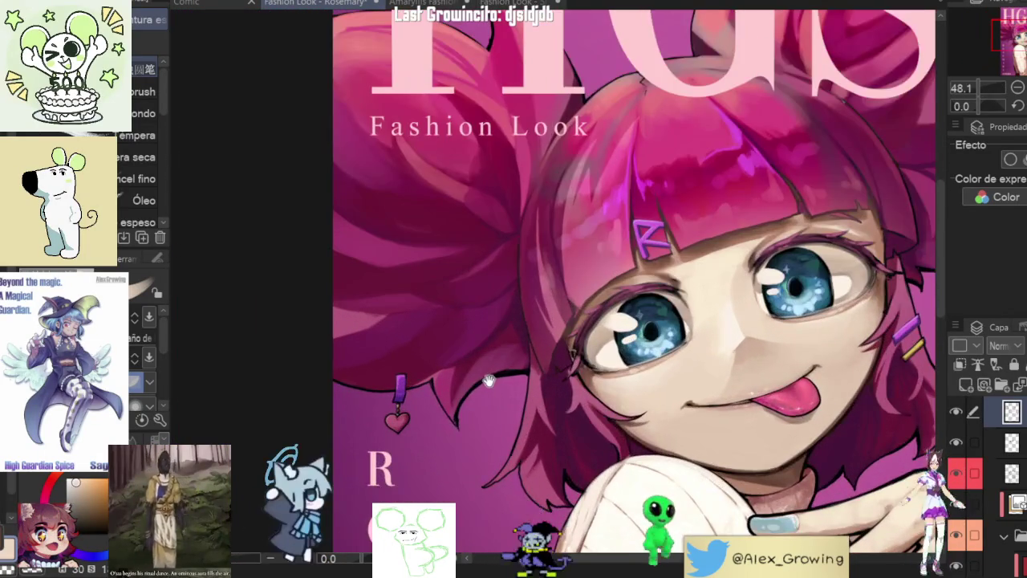
{"action": "scroll", "coordinate": [610, 377], "scroll_direction": "up", "scroll_amount": 1}
{"action": "scroll", "coordinate": [686, 374], "scroll_direction": "up", "scroll_amount": 2}
{"action": "scroll", "coordinate": [686, 374], "scroll_direction": "up", "scroll_amount": 1}
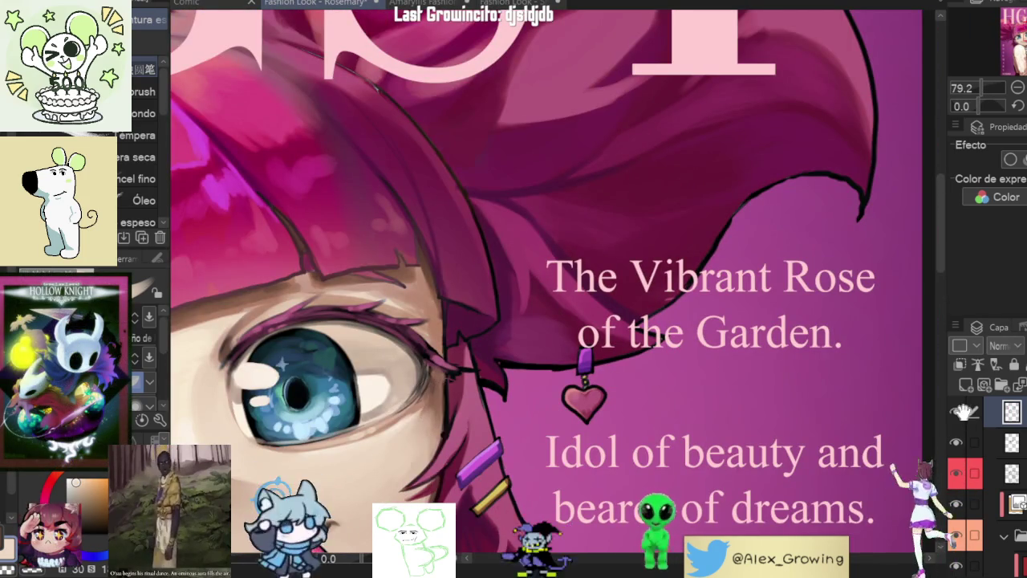
Step: Paint a lighter highlight on the pendant's purple bead and zoom around to check it
{"action": "scroll", "coordinate": [623, 355], "scroll_direction": "up", "scroll_amount": 2}
{"action": "scroll", "coordinate": [677, 305], "scroll_direction": "up", "scroll_amount": 2}
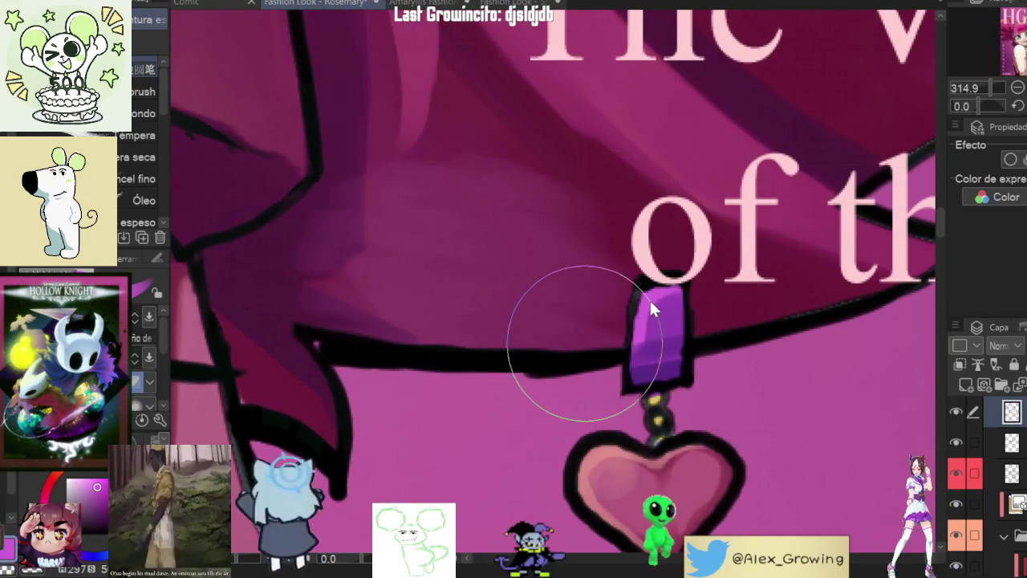
{"action": "mouse_move", "coordinate": [641, 331]}
{"action": "left_mouse_down"}
{"action": "mouse_move", "coordinate": [651, 283]}
{"action": "mouse_move", "coordinate": [689, 278]}
{"action": "left_mouse_up"}
{"action": "scroll", "coordinate": [689, 273], "scroll_direction": "down", "scroll_amount": 5}
{"action": "scroll", "coordinate": [569, 301], "scroll_direction": "up", "scroll_amount": 2}
{"action": "scroll", "coordinate": [570, 301], "scroll_direction": "up", "scroll_amount": 3}
{"action": "scroll", "coordinate": [569, 301], "scroll_direction": "up", "scroll_amount": 2}
{"action": "left_click_drag", "start_coordinate": [569, 301], "coordinate": [618, 309]}
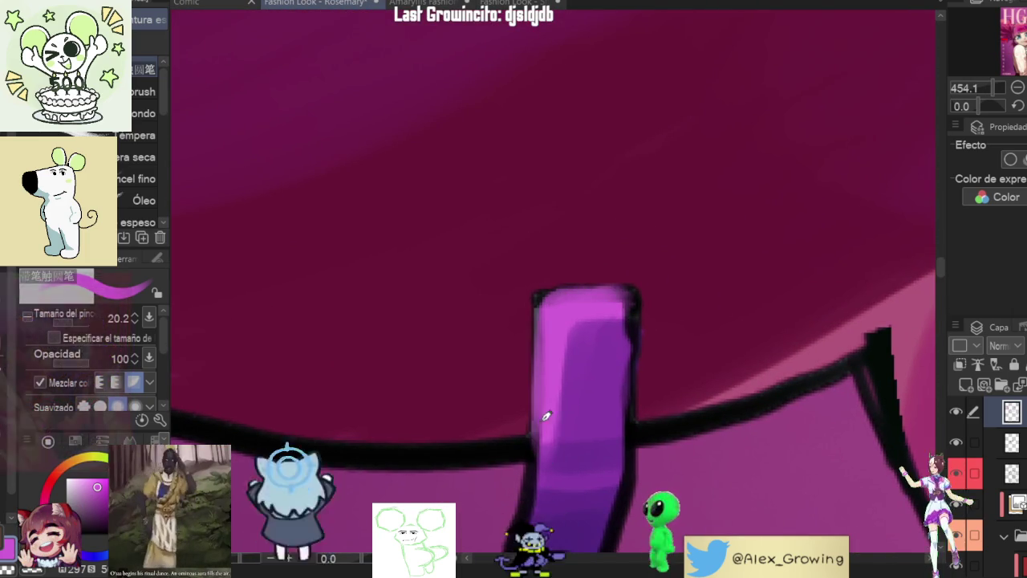
{"action": "scroll", "coordinate": [555, 458], "scroll_direction": "down", "scroll_amount": 7}
{"action": "scroll", "coordinate": [556, 458], "scroll_direction": "down", "scroll_amount": 3}
{"action": "scroll", "coordinate": [555, 458], "scroll_direction": "down", "scroll_amount": 2}
{"action": "scroll", "coordinate": [588, 332], "scroll_direction": "up", "scroll_amount": 6}
{"action": "scroll", "coordinate": [588, 332], "scroll_direction": "up", "scroll_amount": 3}
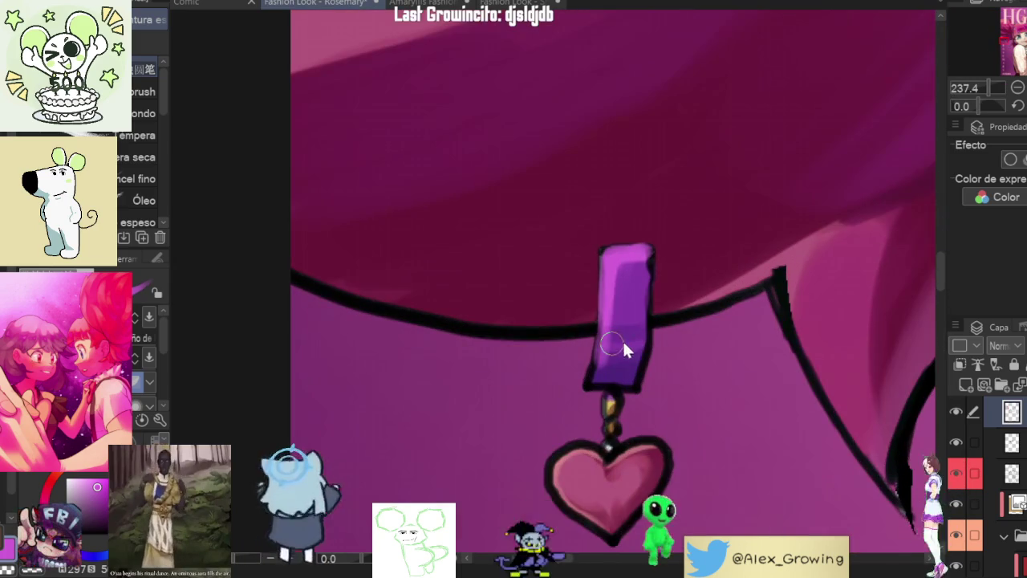
{"action": "scroll", "coordinate": [597, 379], "scroll_direction": "down", "scroll_amount": 2}
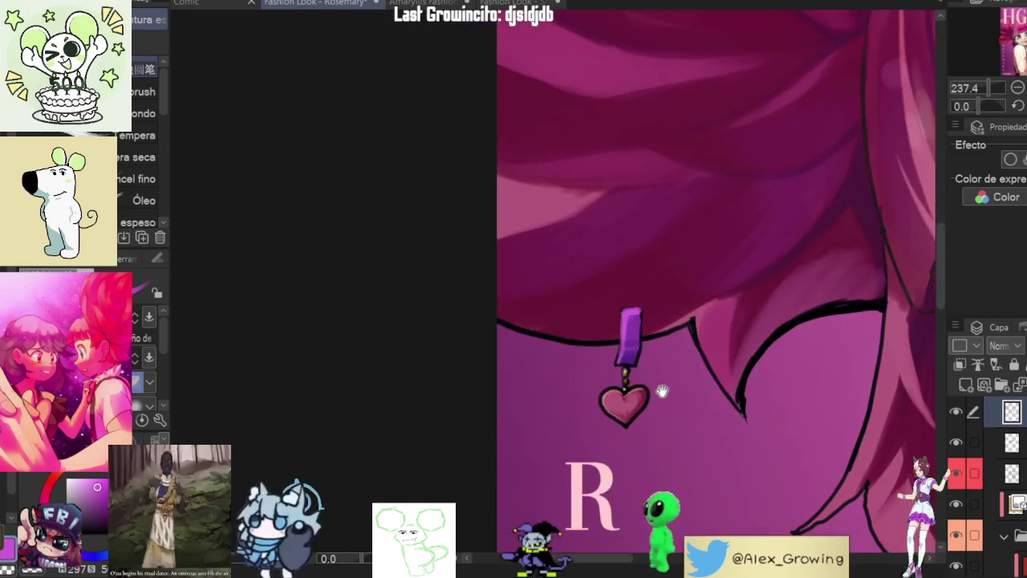
{"action": "scroll", "coordinate": [642, 401], "scroll_direction": "down", "scroll_amount": 2}
{"action": "scroll", "coordinate": [642, 401], "scroll_direction": "down", "scroll_amount": 1}
{"action": "scroll", "coordinate": [770, 299], "scroll_direction": "up", "scroll_amount": 3}
{"action": "scroll", "coordinate": [769, 299], "scroll_direction": "up", "scroll_amount": 3}
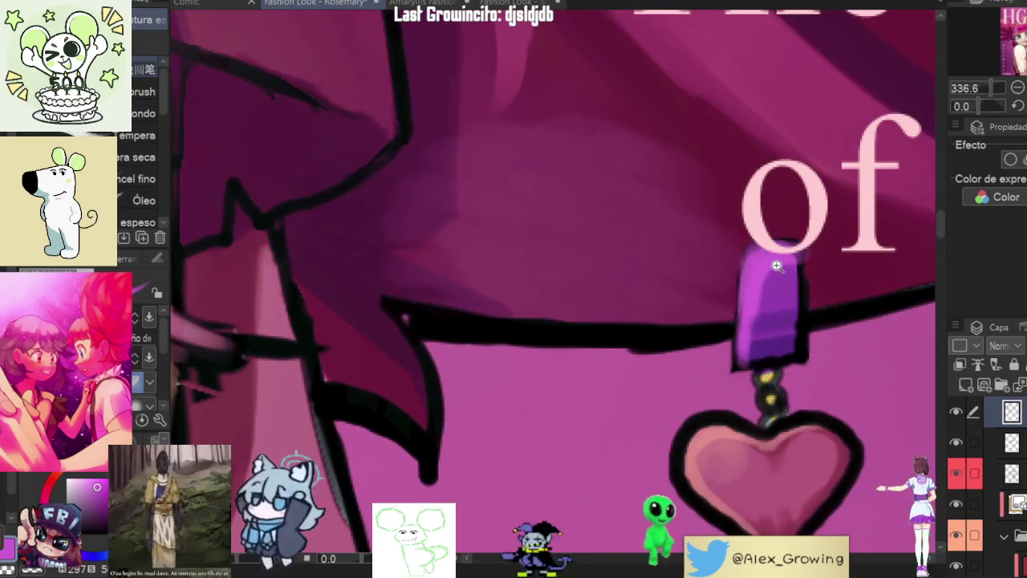
{"action": "scroll", "coordinate": [772, 255], "scroll_direction": "down", "scroll_amount": 2}
{"action": "scroll", "coordinate": [795, 273], "scroll_direction": "down", "scroll_amount": 2}
{"action": "scroll", "coordinate": [818, 289], "scroll_direction": "down", "scroll_amount": 1}
{"action": "scroll", "coordinate": [842, 307], "scroll_direction": "up", "scroll_amount": 3}
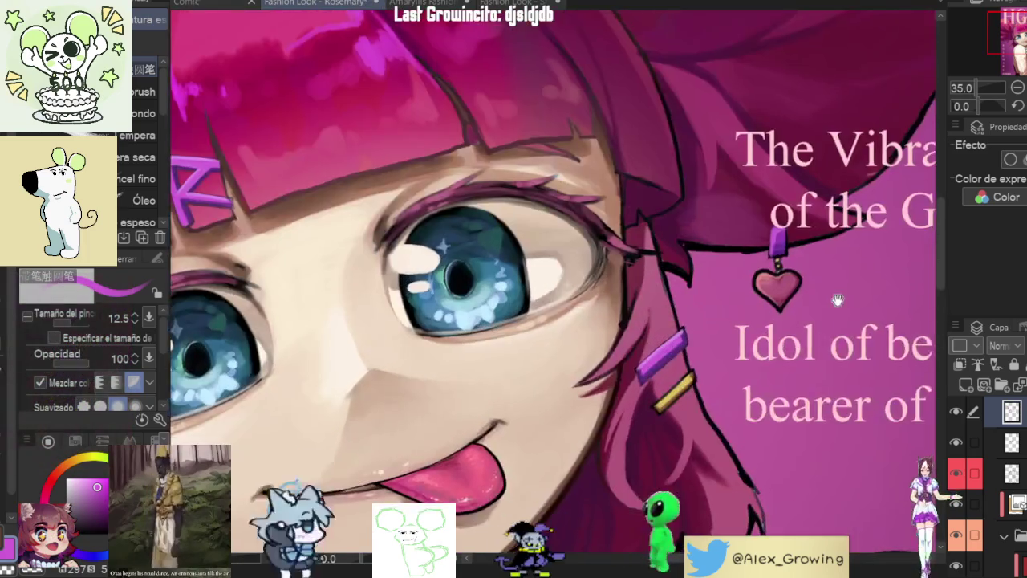
{"action": "scroll", "coordinate": [842, 306], "scroll_direction": "up", "scroll_amount": 5}
{"action": "scroll", "coordinate": [733, 298], "scroll_direction": "up", "scroll_amount": 2}
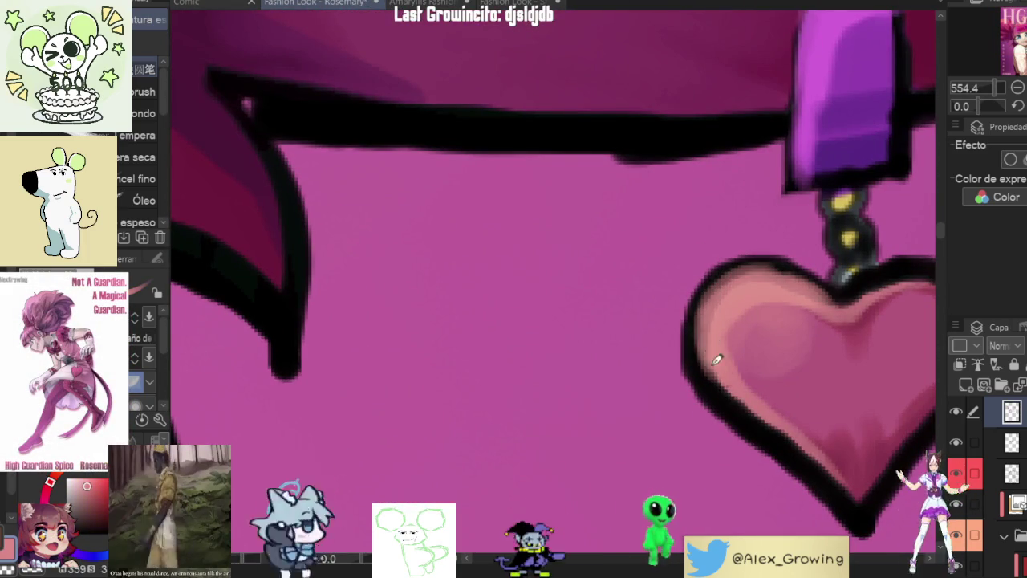
Step: Brighten the heart pendant's inner left edge, both upper lobes and lower edge
{"action": "left_click_drag", "start_coordinate": [710, 343], "coordinate": [820, 441]}
{"action": "scroll", "coordinate": [824, 375], "scroll_direction": "down", "scroll_amount": 2}
{"action": "scroll", "coordinate": [787, 320], "scroll_direction": "up", "scroll_amount": 2}
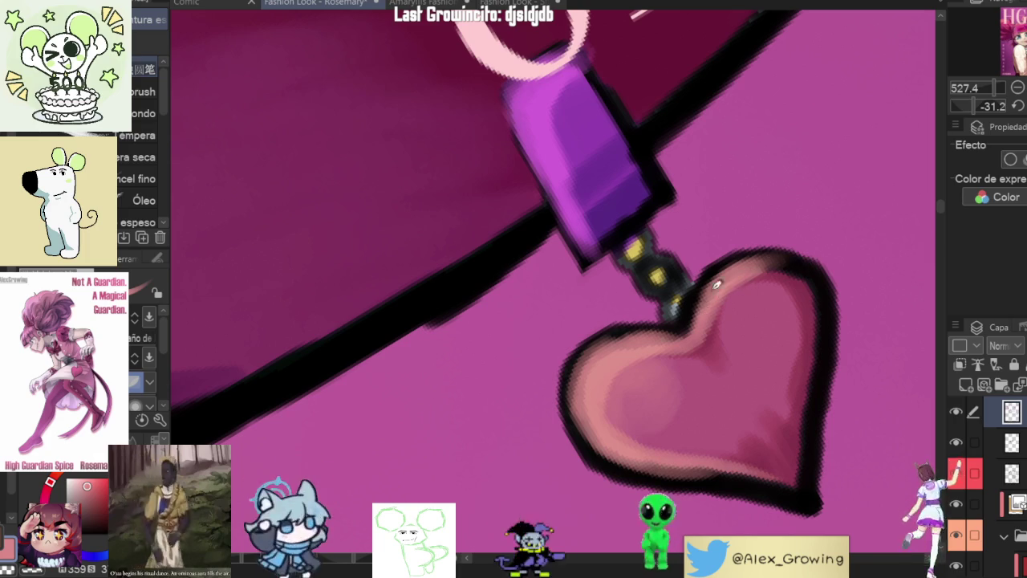
{"action": "scroll", "coordinate": [704, 299], "scroll_direction": "down", "scroll_amount": 2}
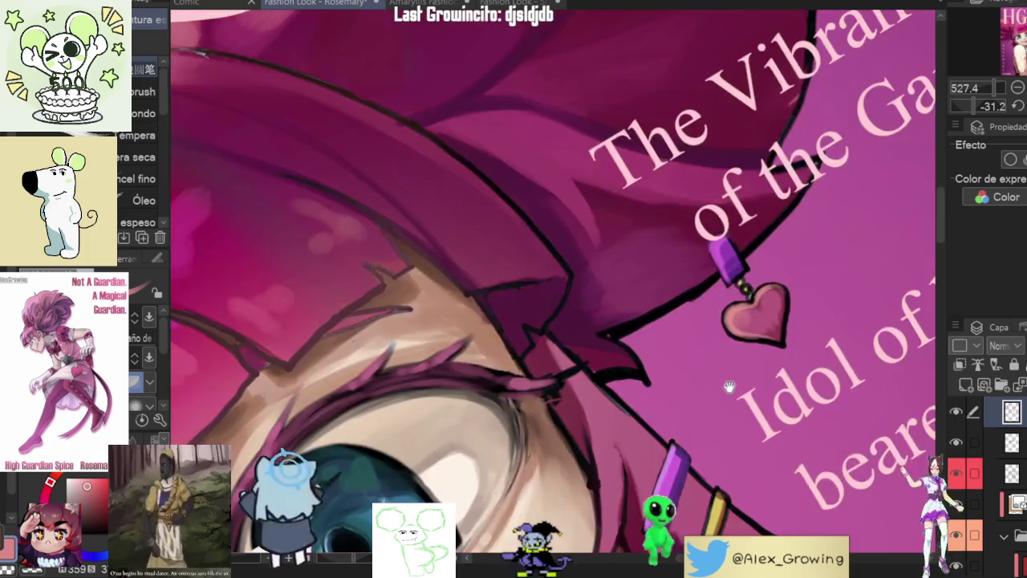
{"action": "scroll", "coordinate": [698, 308], "scroll_direction": "down", "scroll_amount": 1}
{"action": "scroll", "coordinate": [690, 321], "scroll_direction": "down", "scroll_amount": 2}
{"action": "scroll", "coordinate": [680, 339], "scroll_direction": "up", "scroll_amount": 1}
{"action": "scroll", "coordinate": [680, 338], "scroll_direction": "up", "scroll_amount": 2}
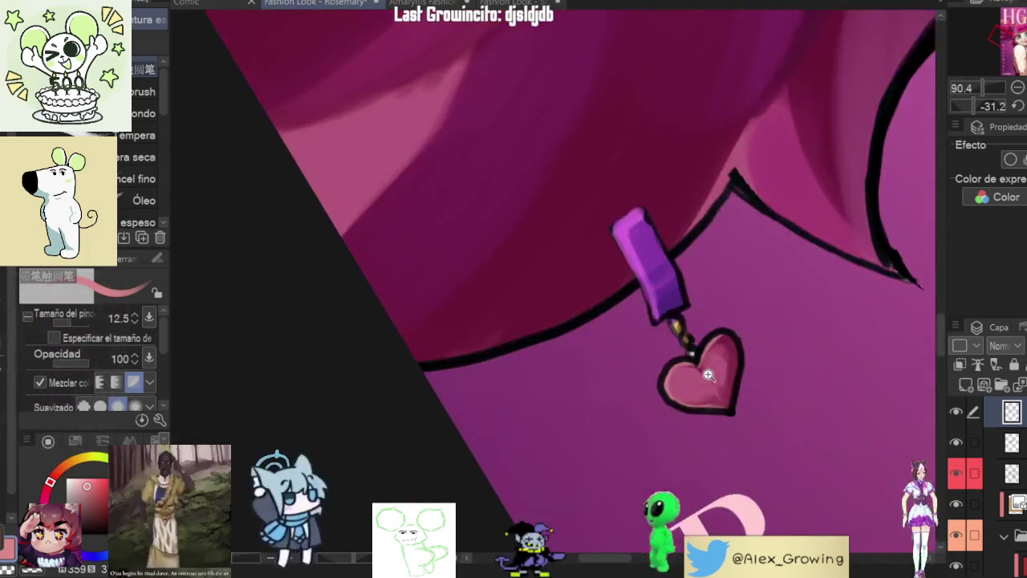
{"action": "scroll", "coordinate": [690, 329], "scroll_direction": "up", "scroll_amount": 2}
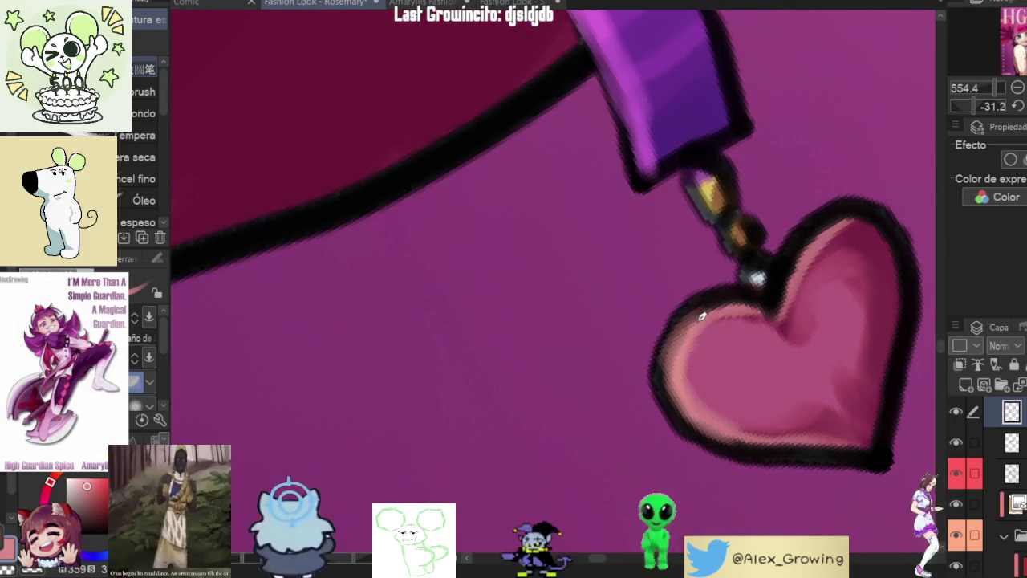
{"action": "left_click_drag", "start_coordinate": [709, 314], "coordinate": [676, 373]}
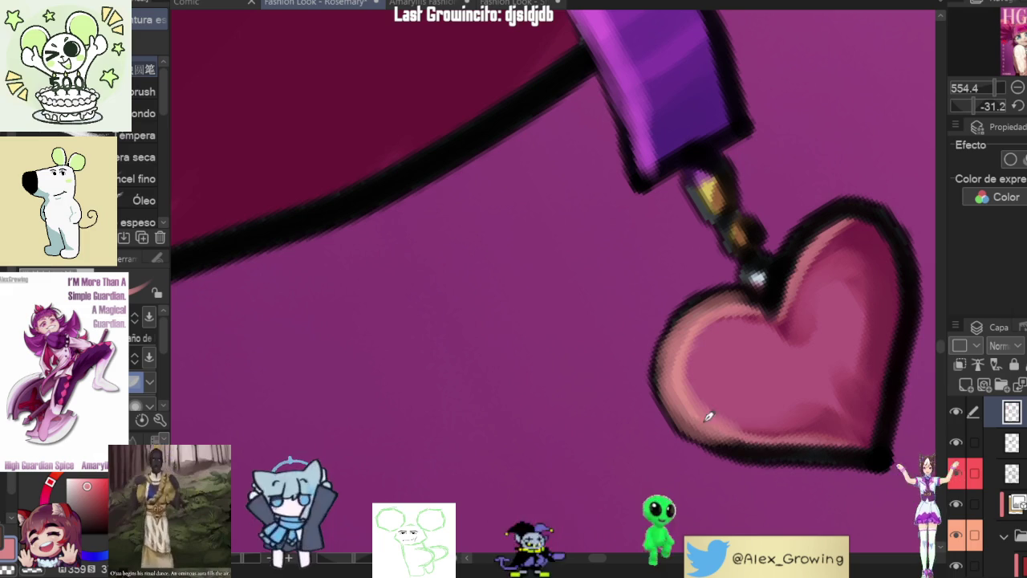
{"action": "left_click_drag", "start_coordinate": [773, 431], "coordinate": [864, 432]}
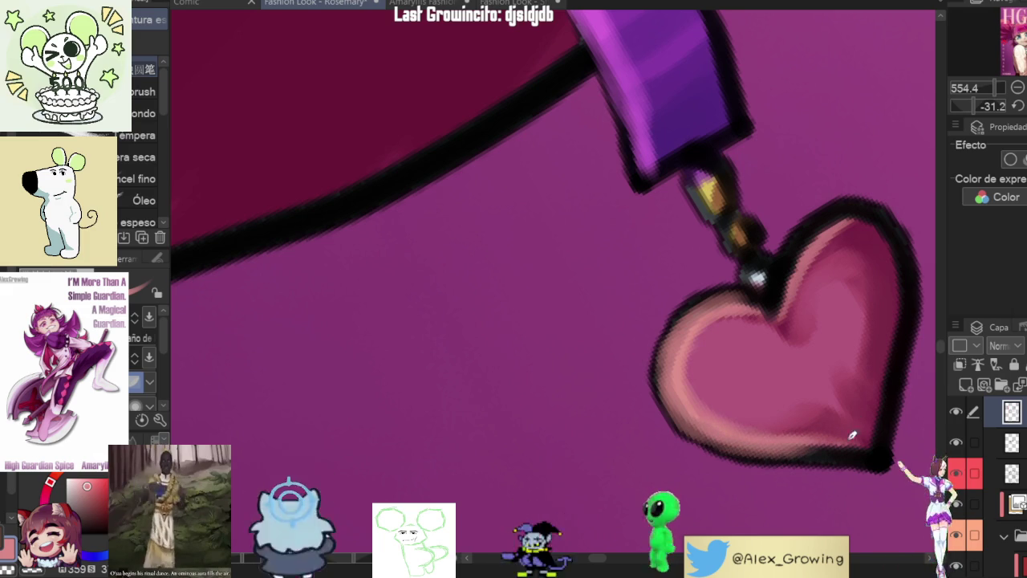
{"action": "left_click_drag", "start_coordinate": [673, 365], "coordinate": [617, 409]}
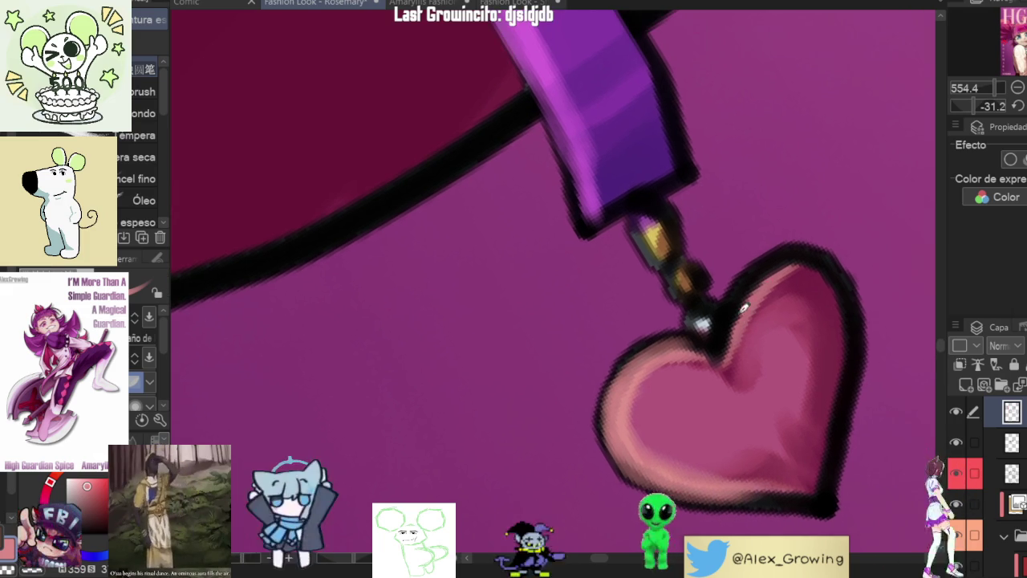
{"action": "left_click_drag", "start_coordinate": [777, 262], "coordinate": [746, 316]}
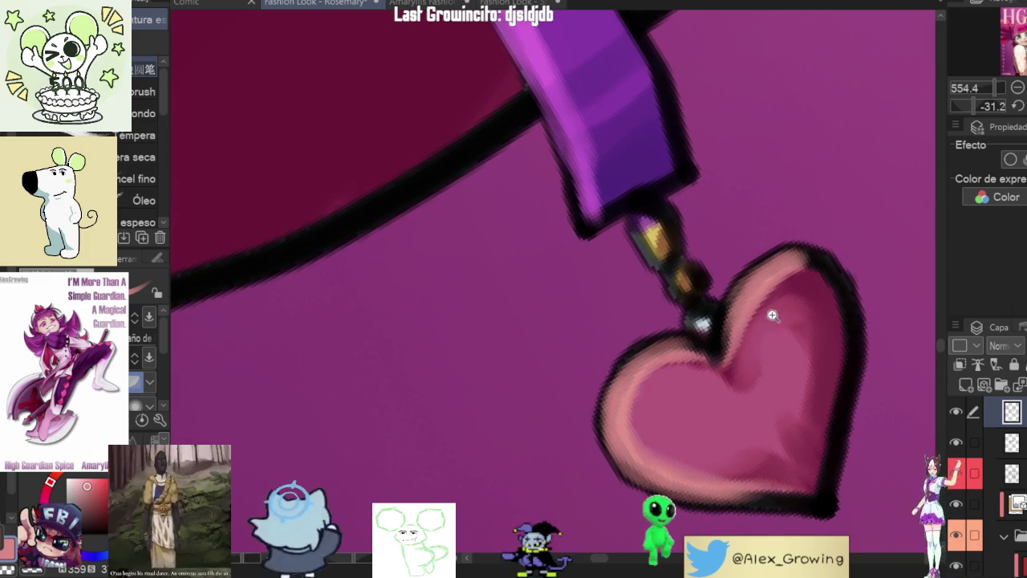
{"action": "scroll", "coordinate": [771, 317], "scroll_direction": "down", "scroll_amount": 5}
{"action": "scroll", "coordinate": [772, 318], "scroll_direction": "up", "scroll_amount": 5}
{"action": "scroll", "coordinate": [741, 374], "scroll_direction": "down", "scroll_amount": 5}
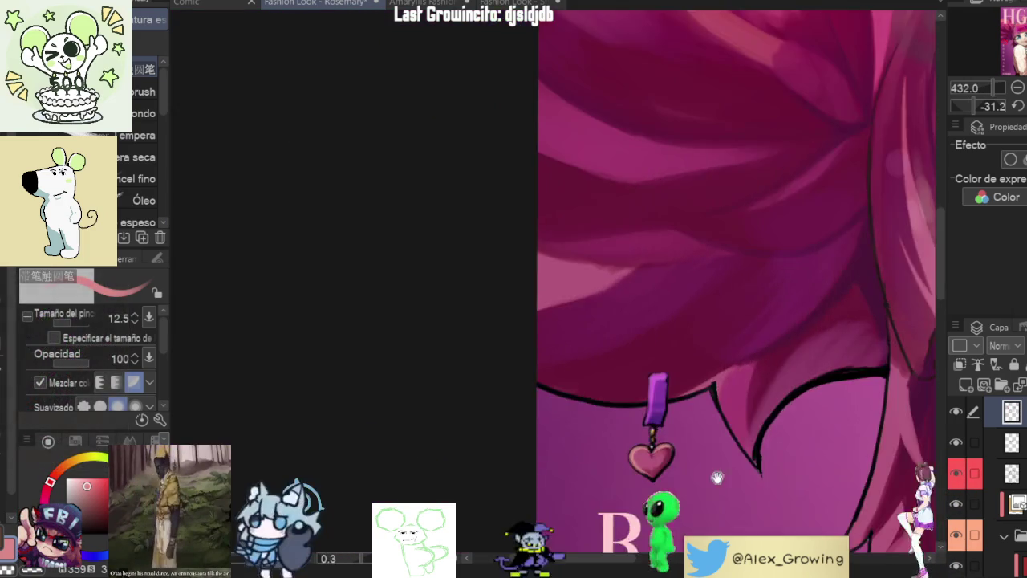
{"action": "scroll", "coordinate": [725, 474], "scroll_direction": "down", "scroll_amount": 10}
Step: Inspect the eye and hair line art up close, then select the red-tagged lower layer
{"action": "key", "text": "ctrl+0"}
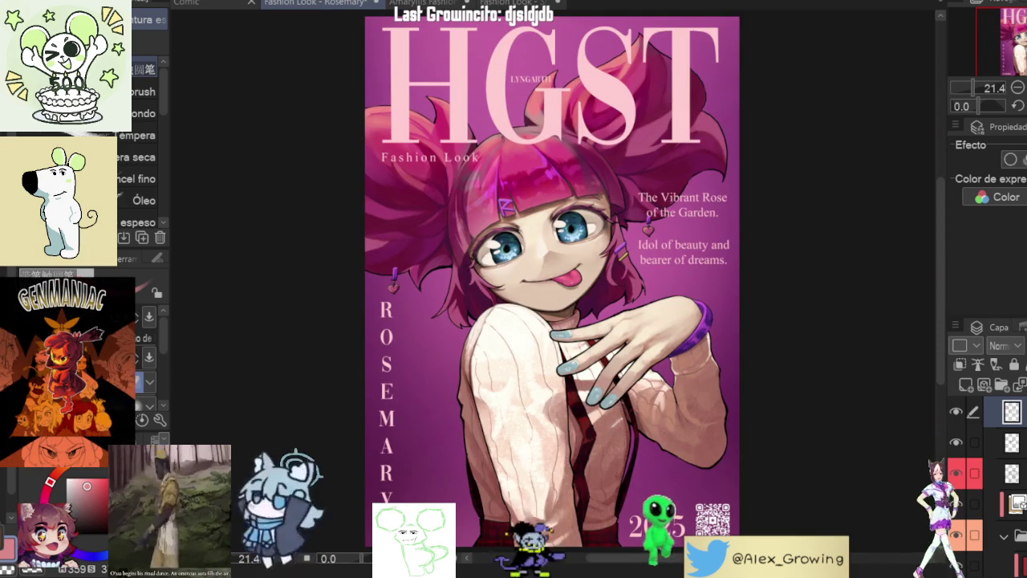
{"action": "scroll", "coordinate": [488, 207], "scroll_direction": "up", "scroll_amount": 3}
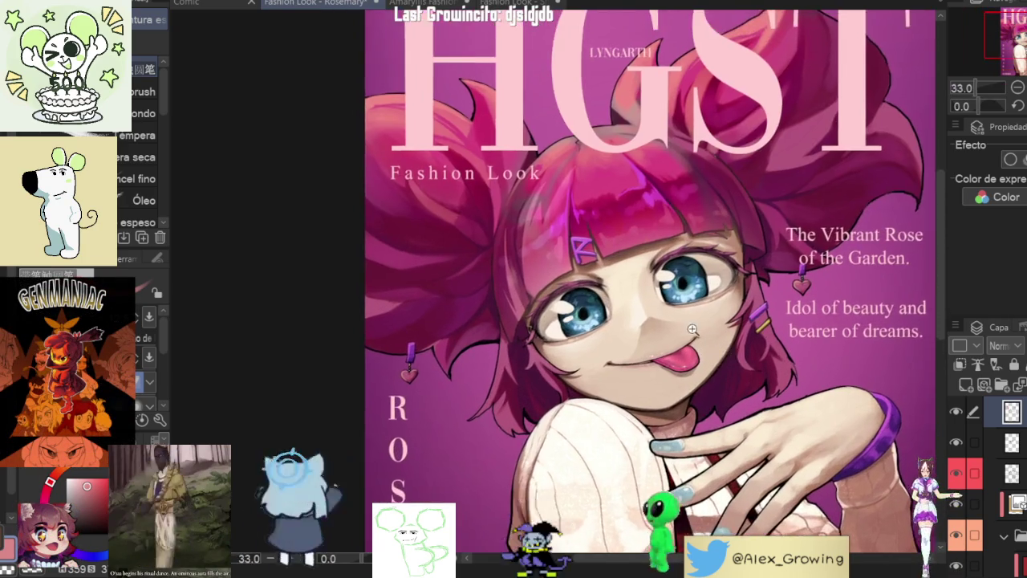
{"action": "scroll", "coordinate": [487, 206], "scroll_direction": "up", "scroll_amount": 2}
{"action": "left_click_drag", "start_coordinate": [751, 345], "coordinate": [754, 346]}
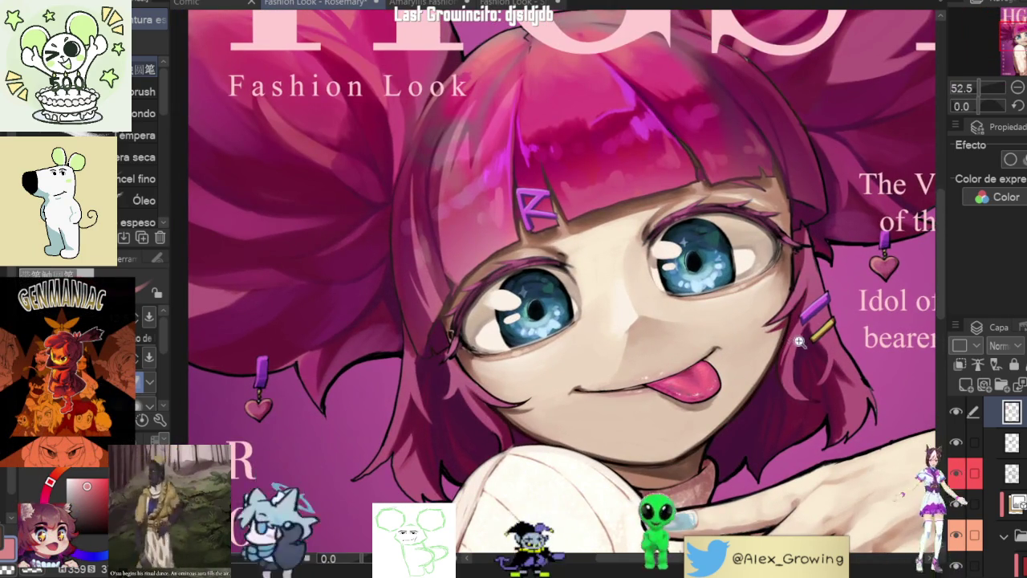
{"action": "scroll", "coordinate": [798, 341], "scroll_direction": "down", "scroll_amount": 3}
{"action": "scroll", "coordinate": [732, 357], "scroll_direction": "up", "scroll_amount": 1}
{"action": "scroll", "coordinate": [656, 395], "scroll_direction": "up", "scroll_amount": 3}
{"action": "scroll", "coordinate": [541, 349], "scroll_direction": "up", "scroll_amount": 5}
{"action": "scroll", "coordinate": [747, 265], "scroll_direction": "up", "scroll_amount": 3}
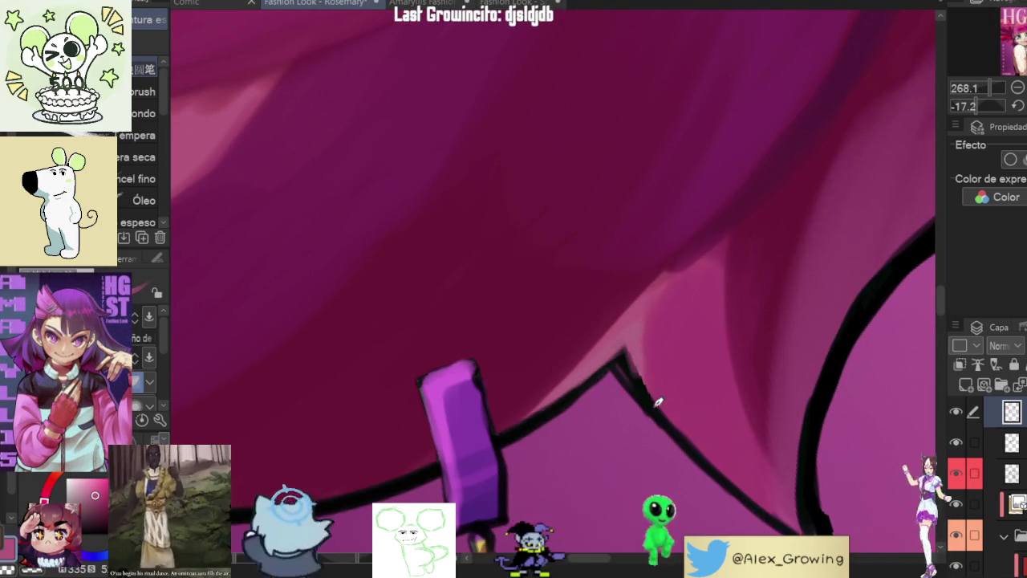
{"action": "scroll", "coordinate": [745, 404], "scroll_direction": "down", "scroll_amount": 3}
{"action": "scroll", "coordinate": [771, 385], "scroll_direction": "down", "scroll_amount": 3}
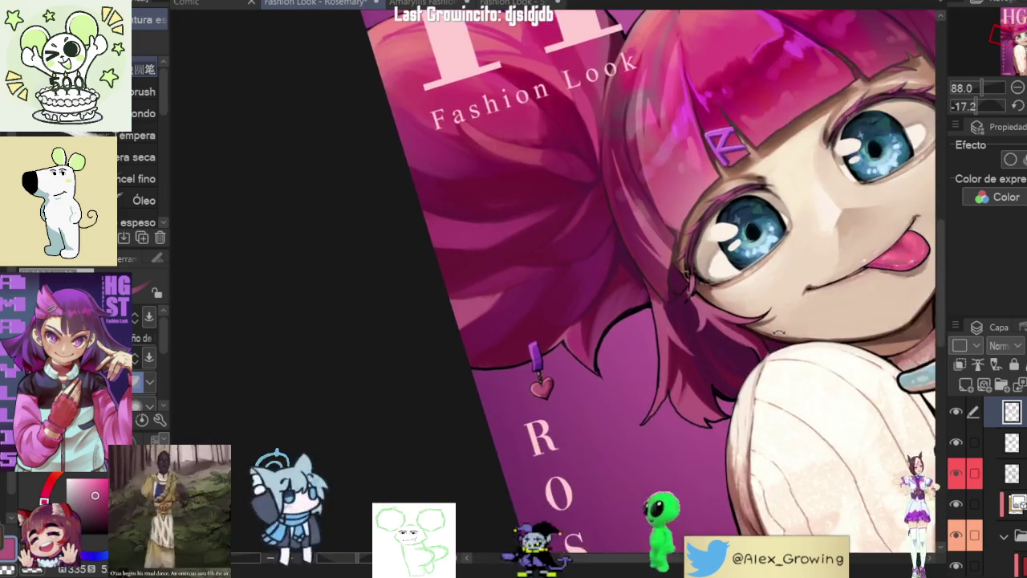
{"action": "left_click_drag", "start_coordinate": [753, 324], "coordinate": [688, 336]}
{"action": "scroll", "coordinate": [688, 336], "scroll_direction": "down", "scroll_amount": 2}
{"action": "scroll", "coordinate": [689, 335], "scroll_direction": "up", "scroll_amount": 5}
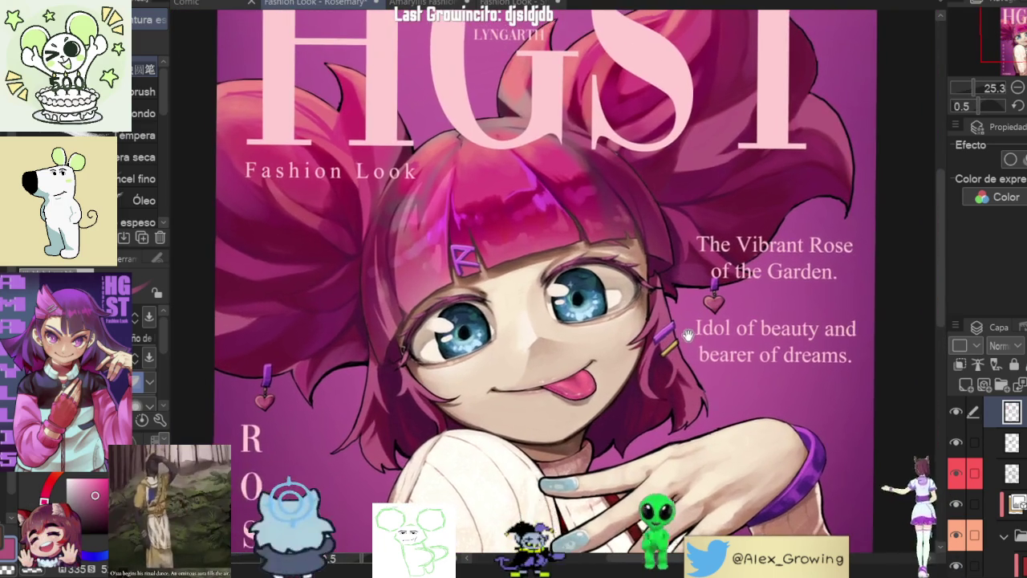
{"action": "scroll", "coordinate": [688, 336], "scroll_direction": "up", "scroll_amount": 1}
{"action": "mouse_move", "coordinate": [689, 335]}
{"action": "left_mouse_down"}
{"action": "mouse_move", "coordinate": [626, 340]}
{"action": "mouse_move", "coordinate": [670, 325]}
{"action": "left_mouse_up"}
{"action": "scroll", "coordinate": [603, 341], "scroll_direction": "up", "scroll_amount": 3}
{"action": "left_click", "coordinate": [959, 477]}
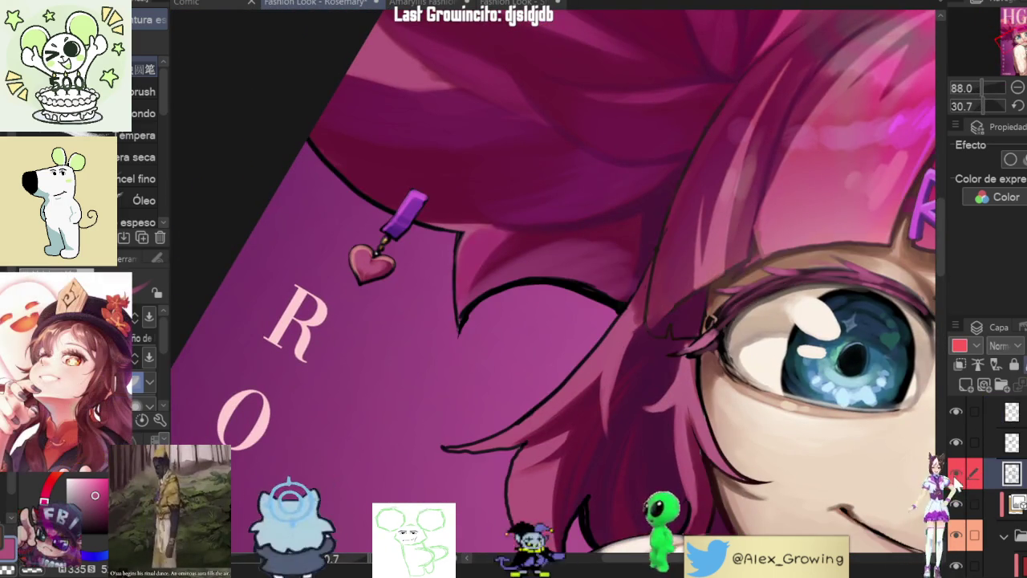
Step: Rotate and zoom along the dark hair outline around the ear, chin and neck
{"action": "scroll", "coordinate": [582, 300], "scroll_direction": "up", "scroll_amount": 3}
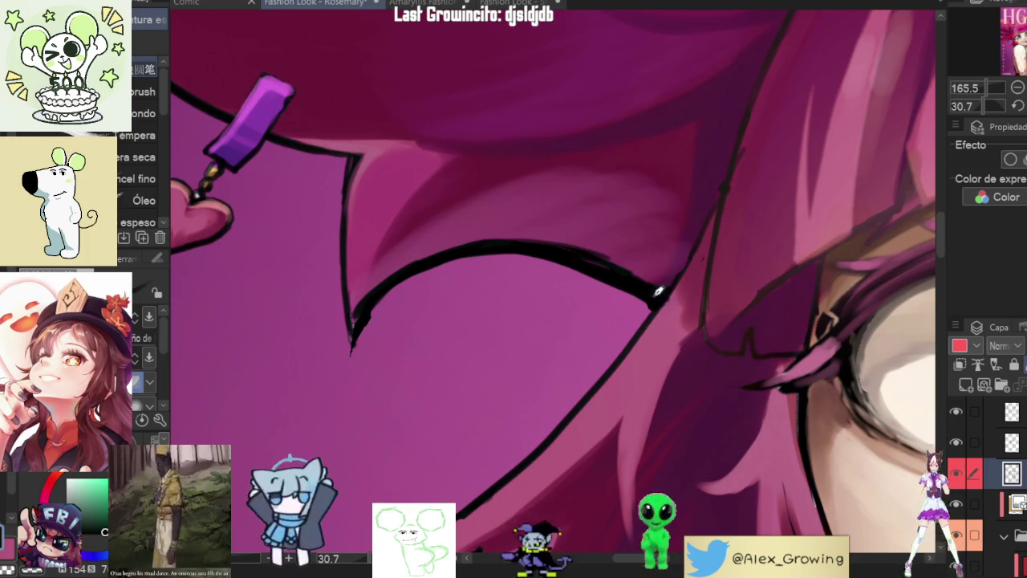
{"action": "mouse_move", "coordinate": [655, 298]}
{"action": "left_mouse_down"}
{"action": "mouse_move", "coordinate": [549, 279]}
{"action": "mouse_move", "coordinate": [596, 434]}
{"action": "left_mouse_up"}
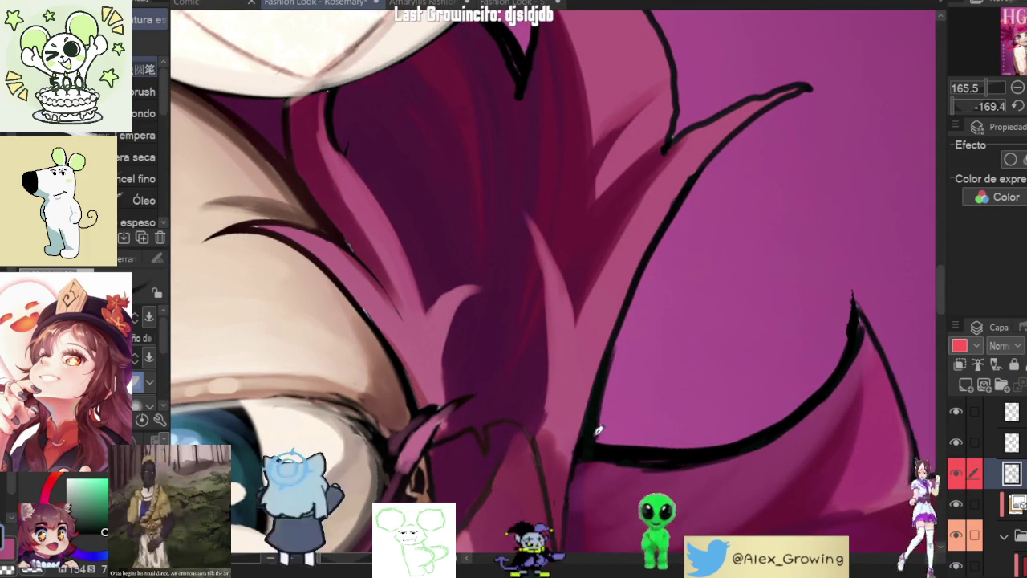
{"action": "scroll", "coordinate": [600, 417], "scroll_direction": "down", "scroll_amount": 2}
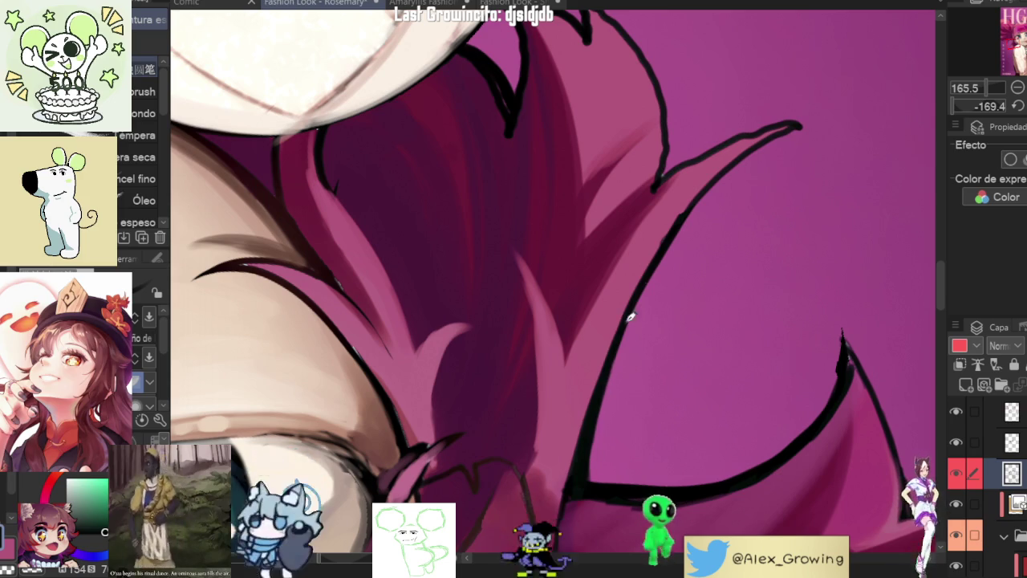
{"action": "scroll", "coordinate": [611, 368], "scroll_direction": "down", "scroll_amount": 3}
{"action": "mouse_move", "coordinate": [612, 368]}
{"action": "left_mouse_down"}
{"action": "mouse_move", "coordinate": [667, 332]}
{"action": "mouse_move", "coordinate": [337, 372]}
{"action": "mouse_move", "coordinate": [573, 408]}
{"action": "mouse_move", "coordinate": [537, 377]}
{"action": "left_mouse_up"}
{"action": "scroll", "coordinate": [667, 331], "scroll_direction": "up", "scroll_amount": 3}
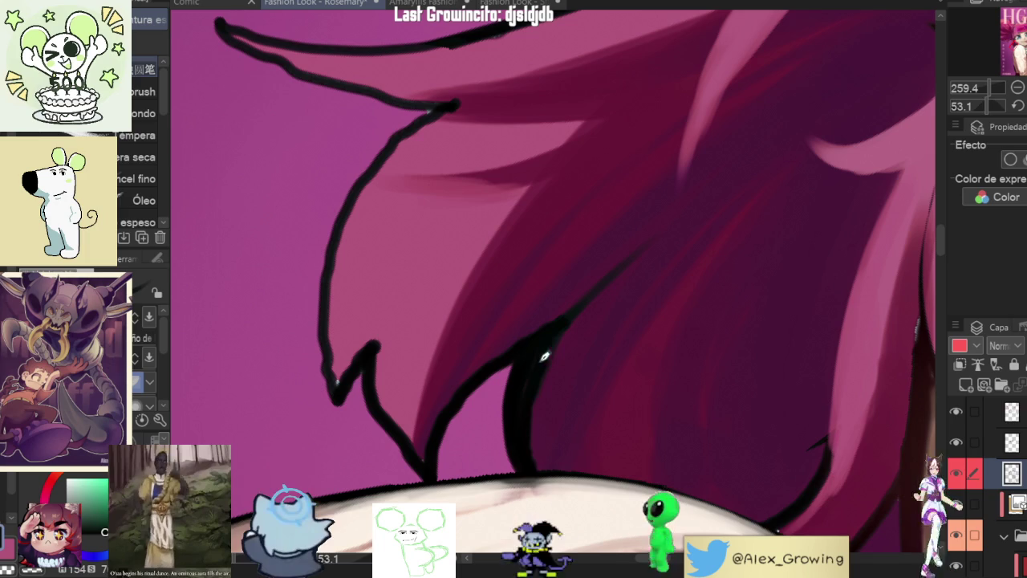
{"action": "scroll", "coordinate": [537, 457], "scroll_direction": "down", "scroll_amount": 5}
{"action": "scroll", "coordinate": [602, 417], "scroll_direction": "up", "scroll_amount": 1}
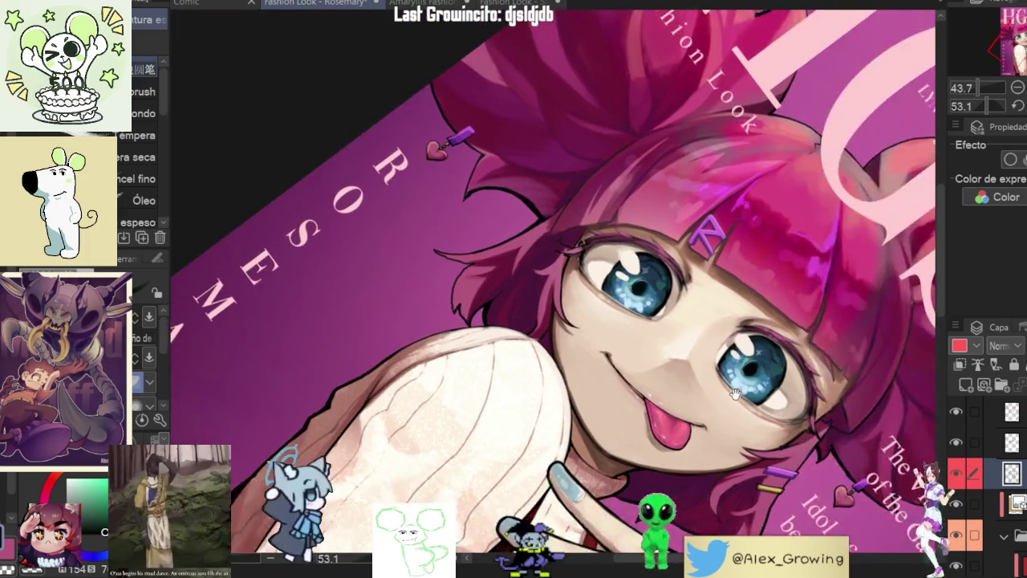
{"action": "scroll", "coordinate": [642, 401], "scroll_direction": "up", "scroll_amount": 1}
{"action": "scroll", "coordinate": [666, 387], "scroll_direction": "up", "scroll_amount": 2}
{"action": "scroll", "coordinate": [513, 392], "scroll_direction": "up", "scroll_amount": 5}
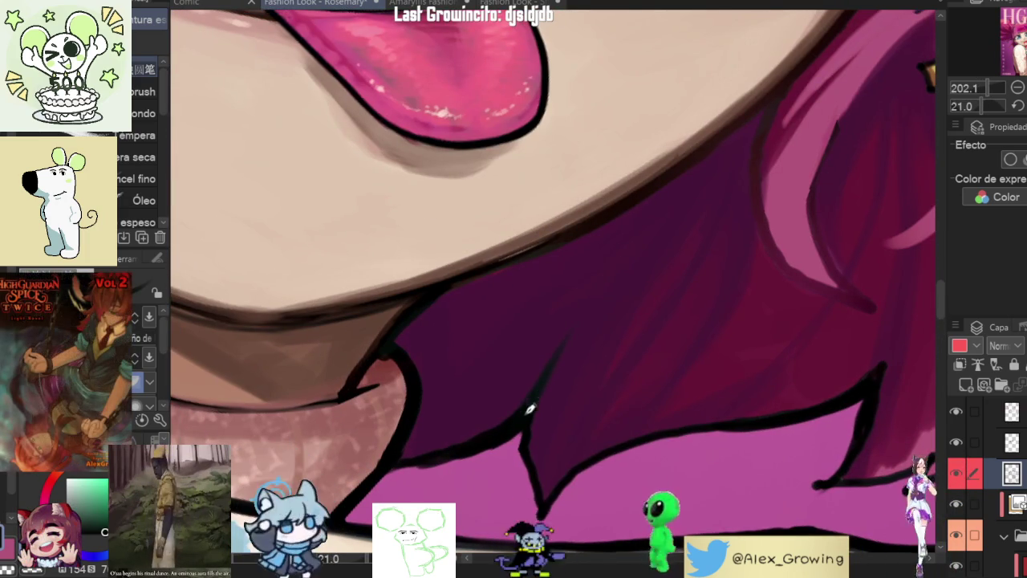
{"action": "scroll", "coordinate": [523, 409], "scroll_direction": "down", "scroll_amount": 4}
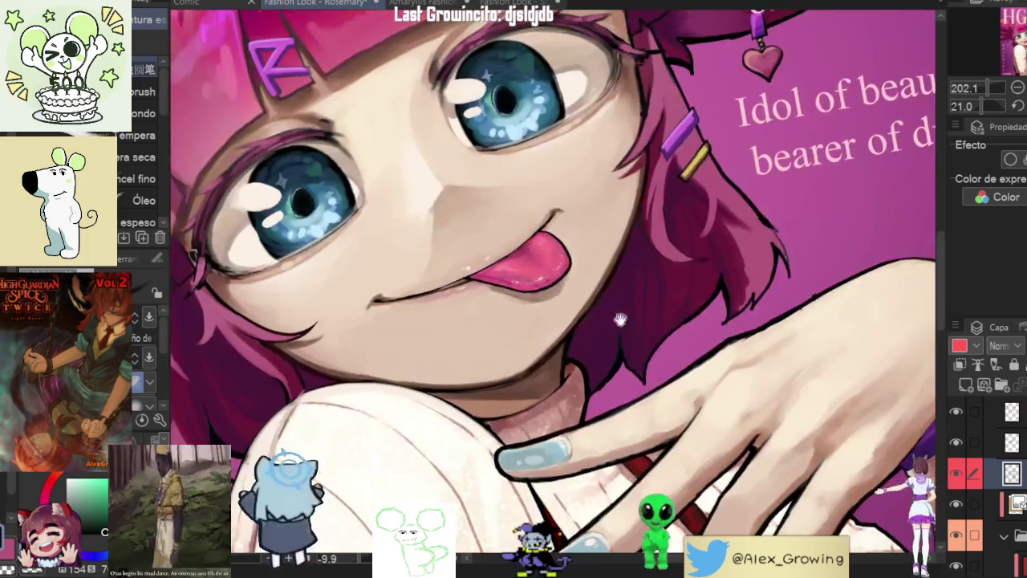
{"action": "scroll", "coordinate": [651, 371], "scroll_direction": "up", "scroll_amount": 4}
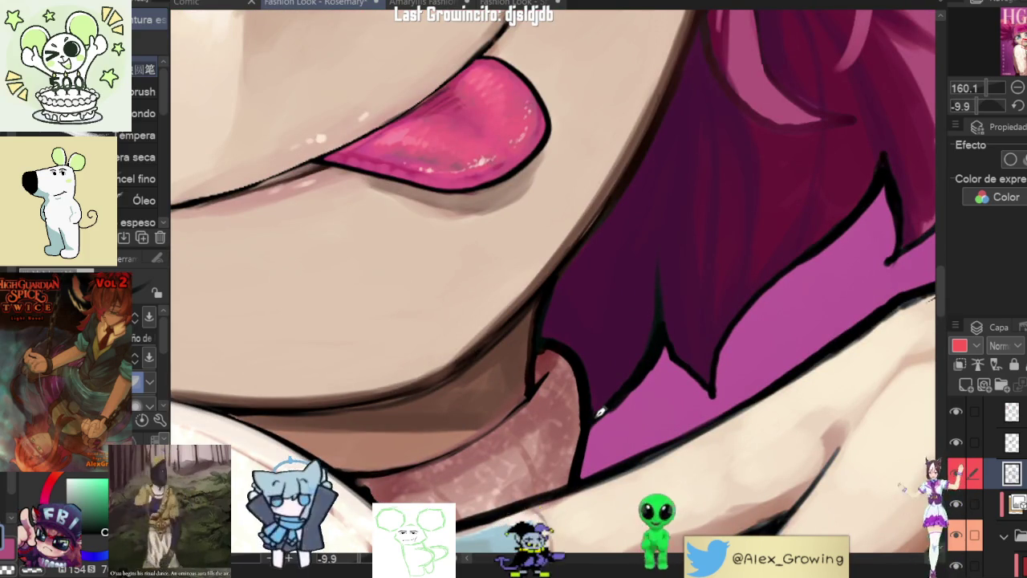
{"action": "scroll", "coordinate": [536, 322], "scroll_direction": "up", "scroll_amount": 2}
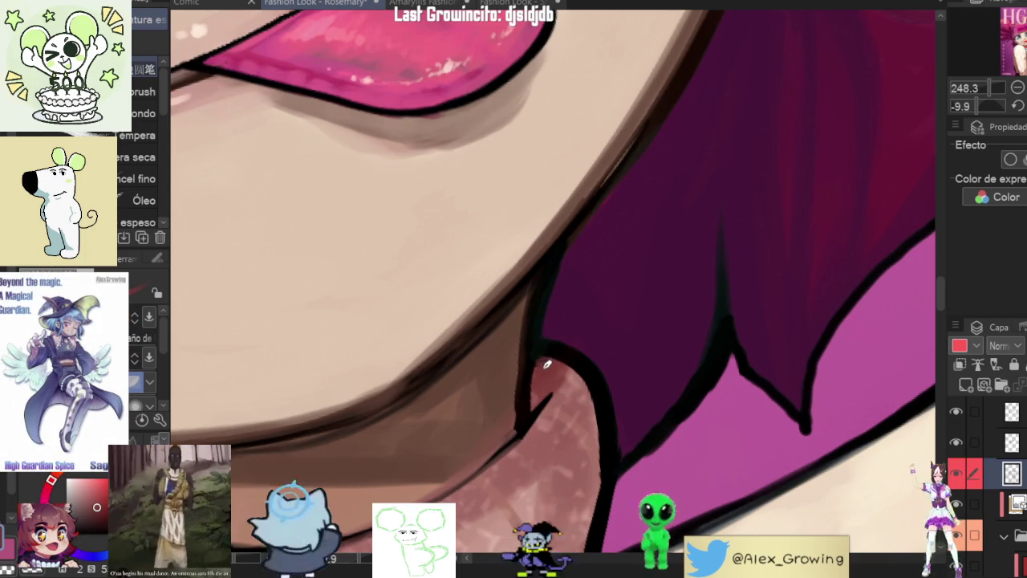
{"action": "mouse_move", "coordinate": [546, 388]}
{"action": "left_mouse_down"}
{"action": "mouse_move", "coordinate": [704, 291]}
{"action": "mouse_move", "coordinate": [562, 367]}
{"action": "left_mouse_up"}
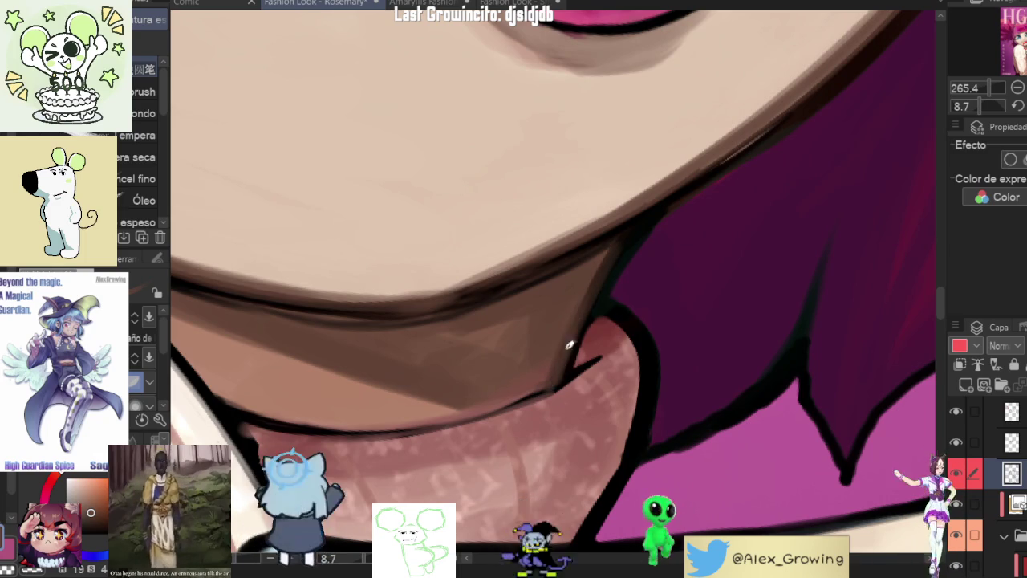
{"action": "mouse_move", "coordinate": [607, 282]}
{"action": "left_mouse_down"}
{"action": "mouse_move", "coordinate": [700, 350]}
{"action": "mouse_move", "coordinate": [618, 312]}
{"action": "left_mouse_up"}
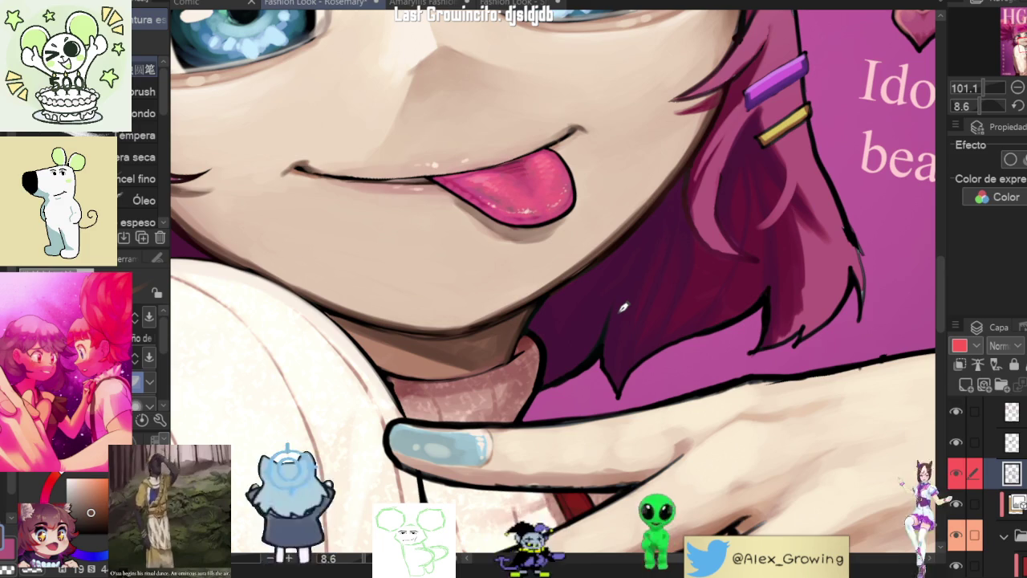
Step: Bring the view upright close on the tongue and sample a colour from the artwork
{"action": "scroll", "coordinate": [624, 307], "scroll_direction": "down", "scroll_amount": 5}
{"action": "scroll", "coordinate": [623, 307], "scroll_direction": "down", "scroll_amount": 2}
{"action": "left_click_drag", "start_coordinate": [623, 307], "coordinate": [513, 282]}
{"action": "scroll", "coordinate": [513, 283], "scroll_direction": "up", "scroll_amount": 5}
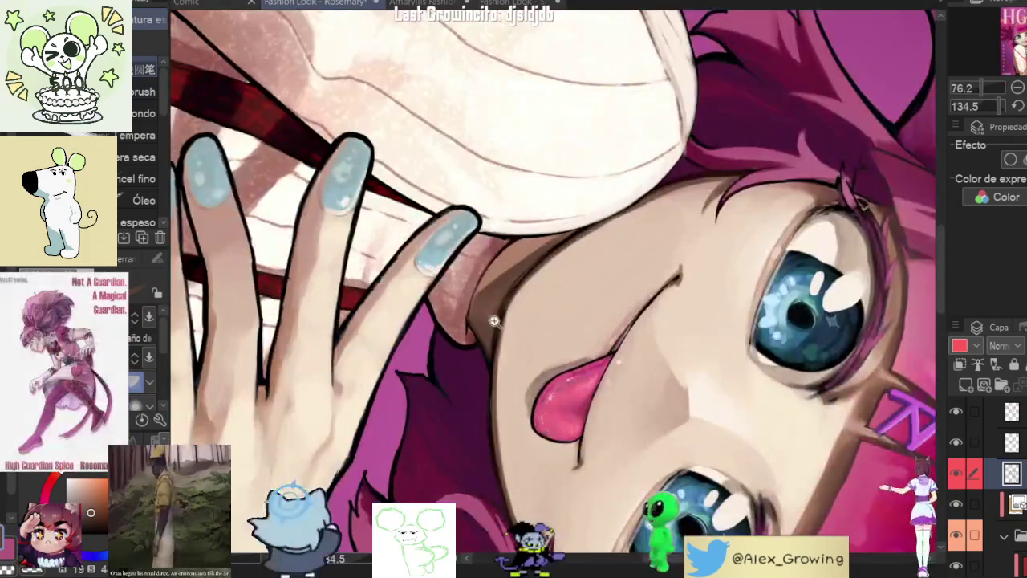
{"action": "scroll", "coordinate": [518, 341], "scroll_direction": "up", "scroll_amount": 4}
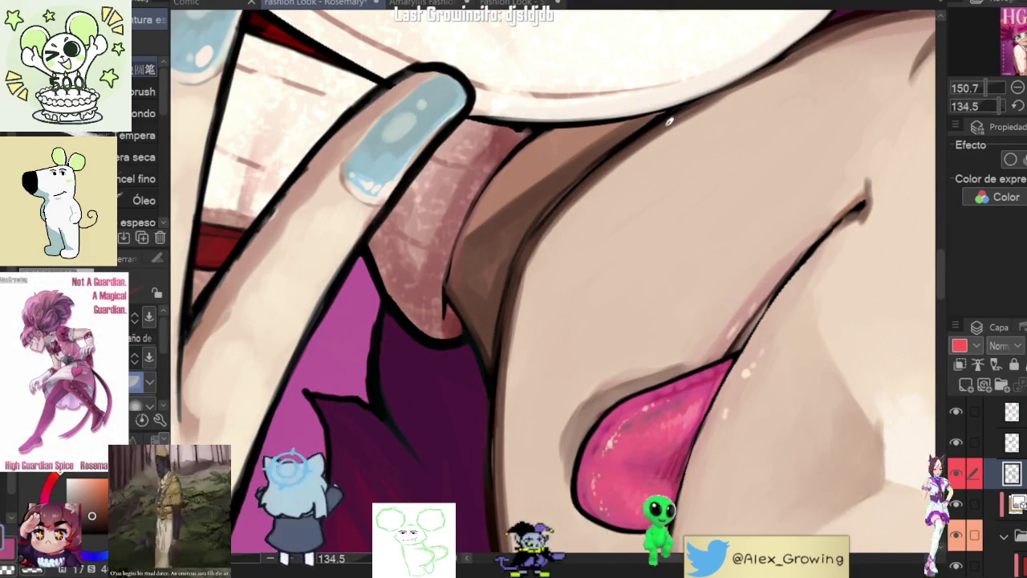
{"action": "scroll", "coordinate": [656, 127], "scroll_direction": "down", "scroll_amount": 3}
{"action": "left_click_drag", "start_coordinate": [656, 127], "coordinate": [551, 300]}
{"action": "scroll", "coordinate": [625, 273], "scroll_direction": "up", "scroll_amount": 3}
{"action": "scroll", "coordinate": [625, 273], "scroll_direction": "down", "scroll_amount": 3}
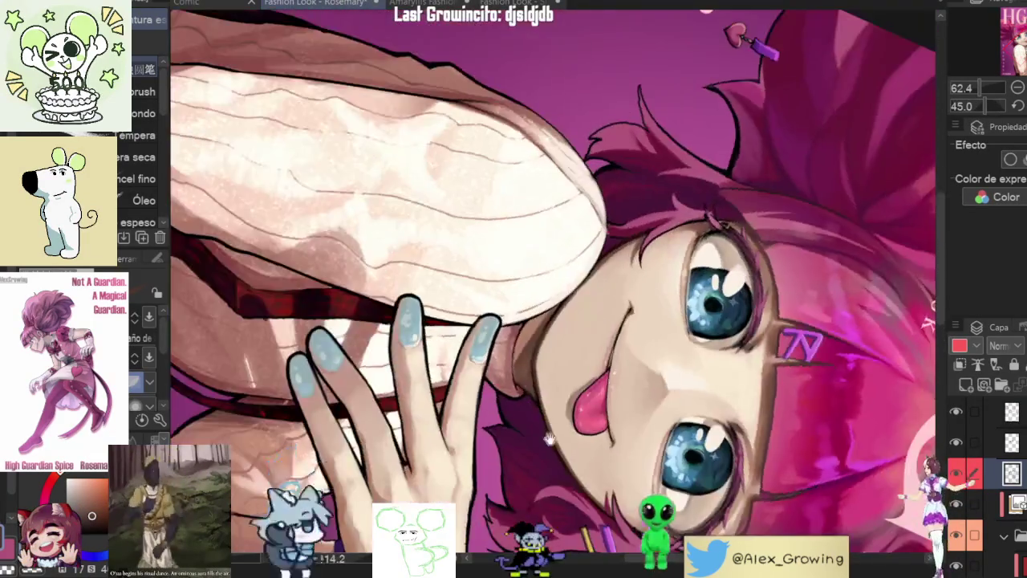
{"action": "mouse_move", "coordinate": [738, 355]}
{"action": "left_mouse_down"}
{"action": "mouse_move", "coordinate": [564, 371]}
{"action": "mouse_move", "coordinate": [717, 296]}
{"action": "left_mouse_up"}
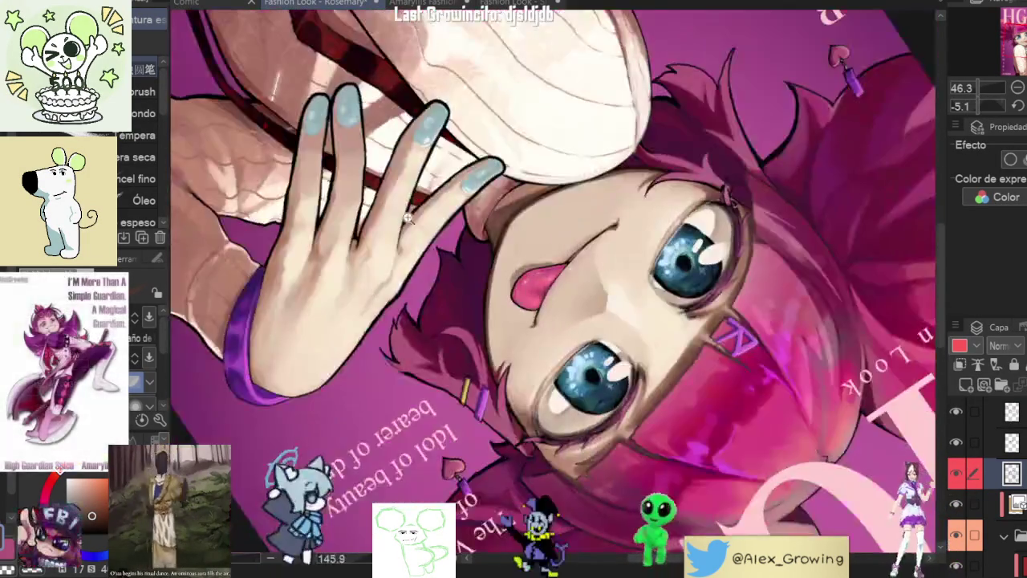
{"action": "left_click_drag", "start_coordinate": [716, 297], "coordinate": [543, 264]}
{"action": "left_click", "coordinate": [536, 282], "text": "alt"}
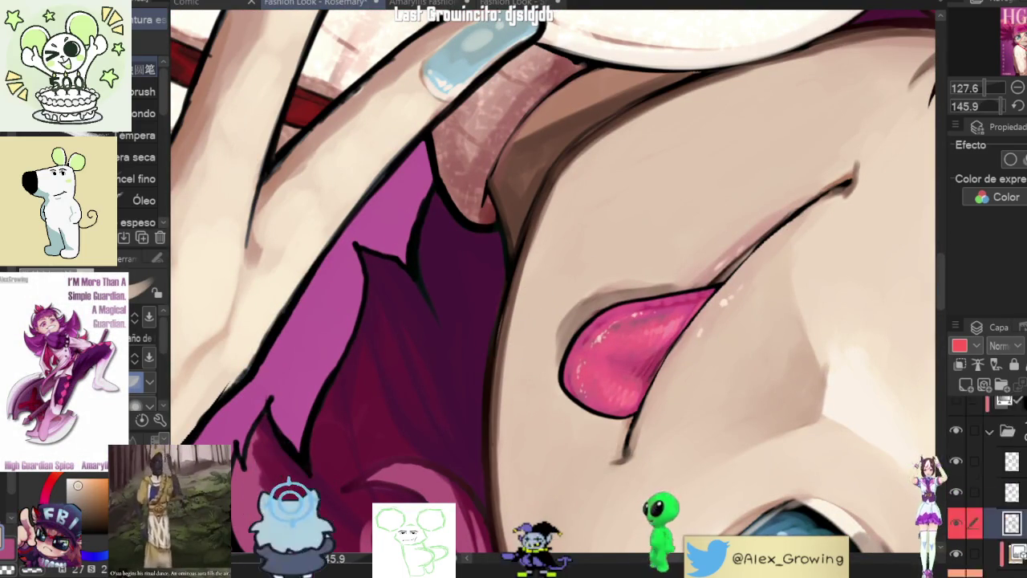
{"action": "scroll", "coordinate": [956, 441], "scroll_direction": "down", "scroll_amount": 2}
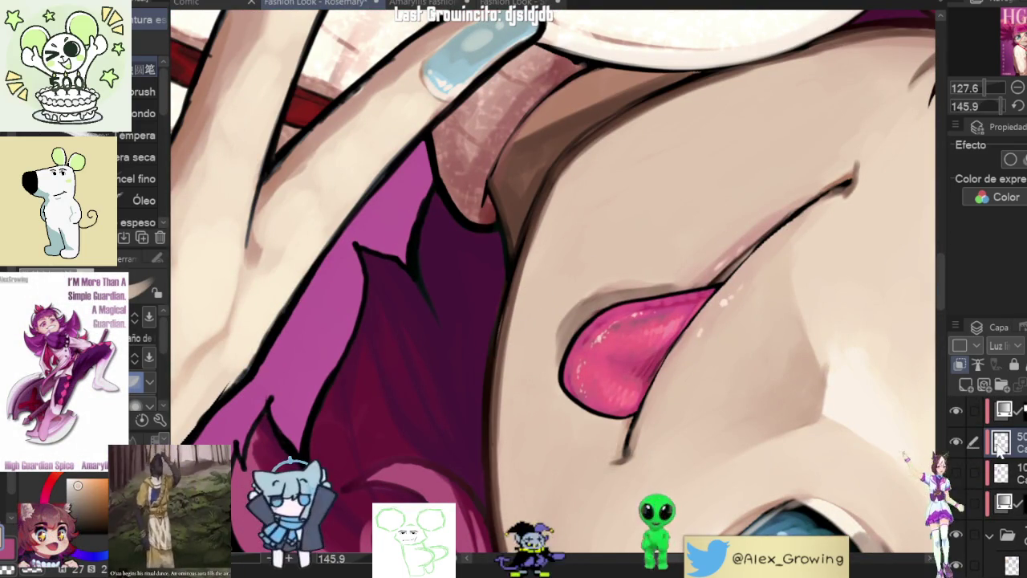
Step: Select a layer inside the folder and zoom in close on the black edge line
{"action": "scroll", "coordinate": [982, 473], "scroll_direction": "down", "scroll_amount": 1}
{"action": "left_click", "coordinate": [995, 502]}
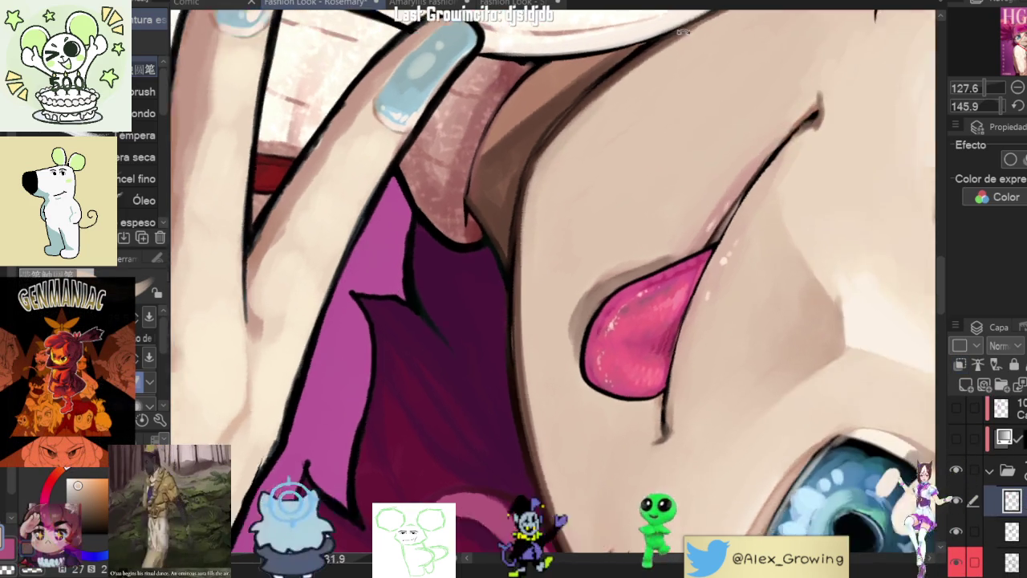
{"action": "left_click_drag", "start_coordinate": [559, 184], "coordinate": [553, 192]}
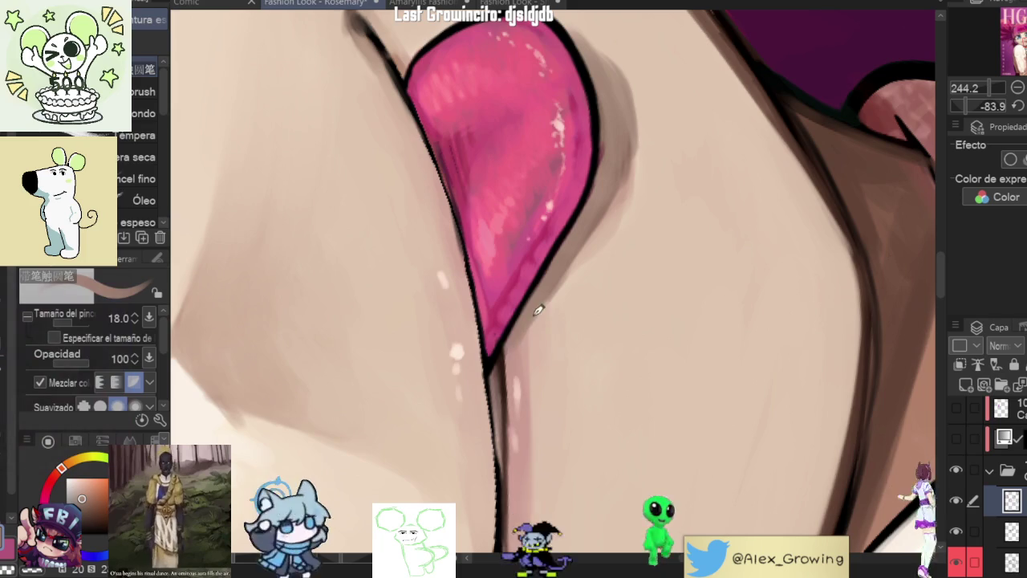
{"action": "scroll", "coordinate": [567, 270], "scroll_direction": "down", "scroll_amount": 4}
{"action": "left_click_drag", "start_coordinate": [655, 287], "coordinate": [591, 406]}
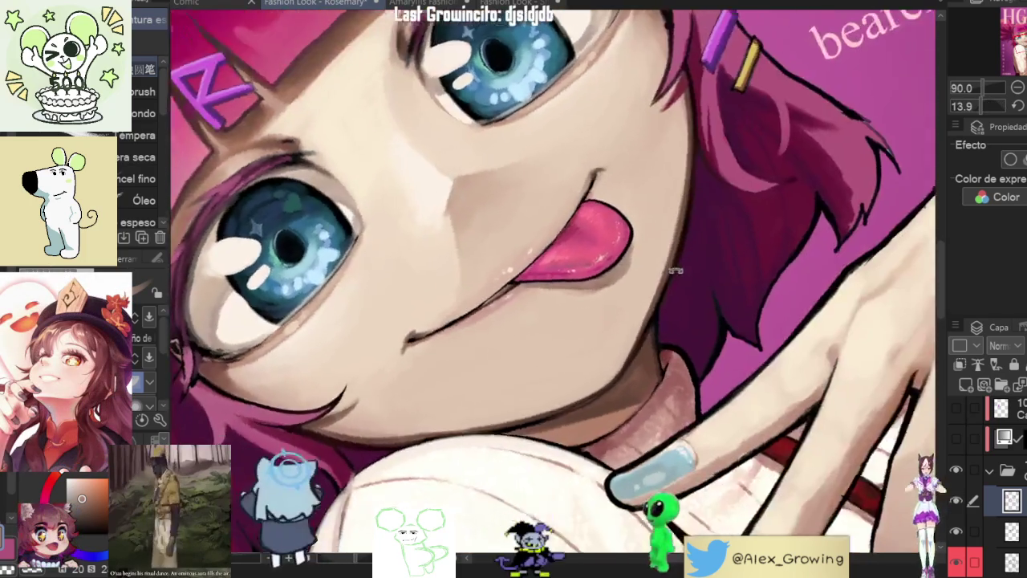
{"action": "scroll", "coordinate": [670, 264], "scroll_direction": "up", "scroll_amount": 5}
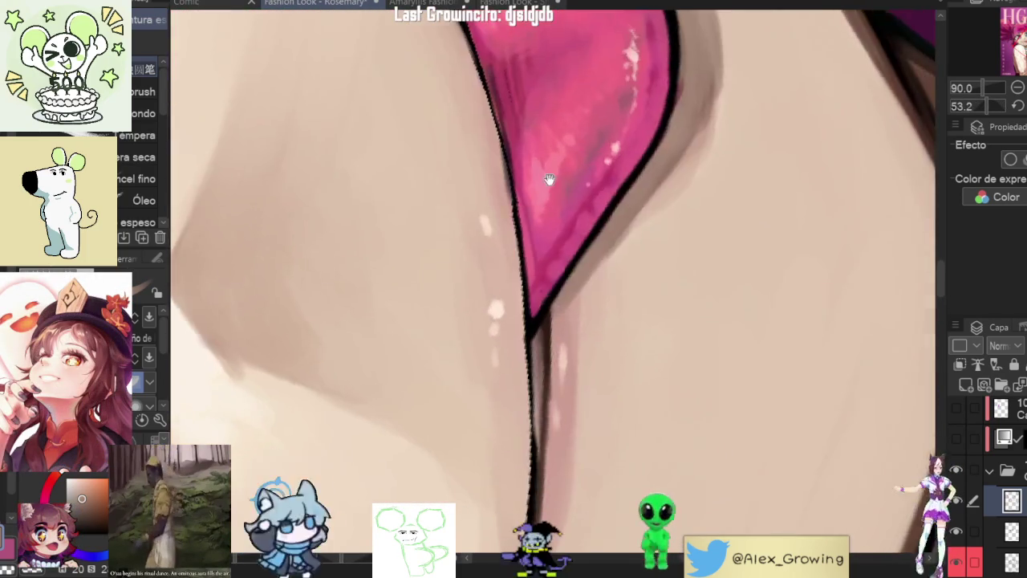
{"action": "scroll", "coordinate": [569, 309], "scroll_direction": "down", "scroll_amount": 2}
{"action": "scroll", "coordinate": [490, 460], "scroll_direction": "down", "scroll_amount": 2}
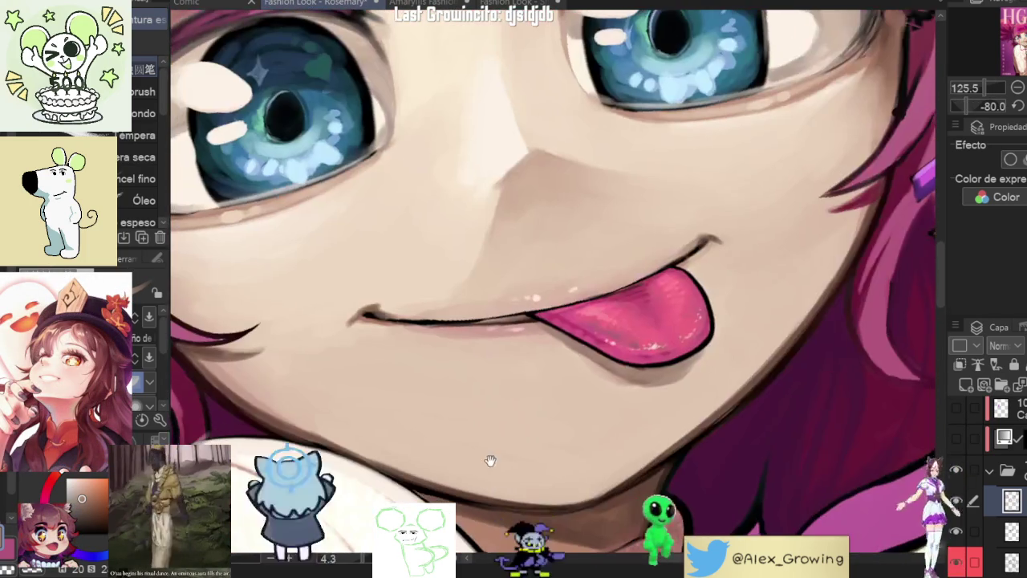
{"action": "left_click_drag", "start_coordinate": [755, 351], "coordinate": [591, 233]}
{"action": "scroll", "coordinate": [591, 233], "scroll_direction": "up", "scroll_amount": 3}
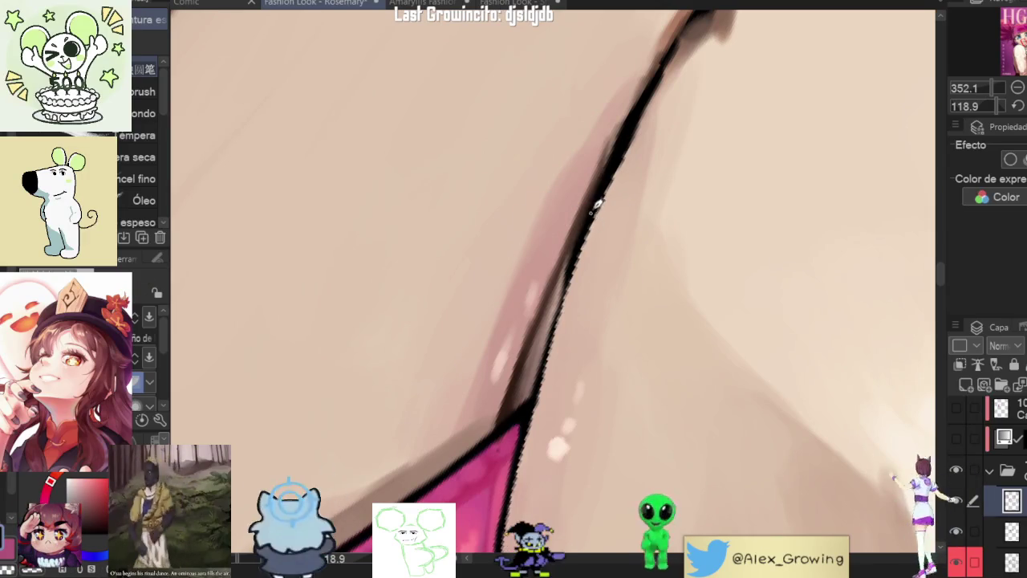
Step: Retouch the black edge line with short strokes and sample a light skin colour
{"action": "left_click_drag", "start_coordinate": [585, 211], "coordinate": [566, 261]}
{"action": "left_click_drag", "start_coordinate": [627, 114], "coordinate": [592, 187]}
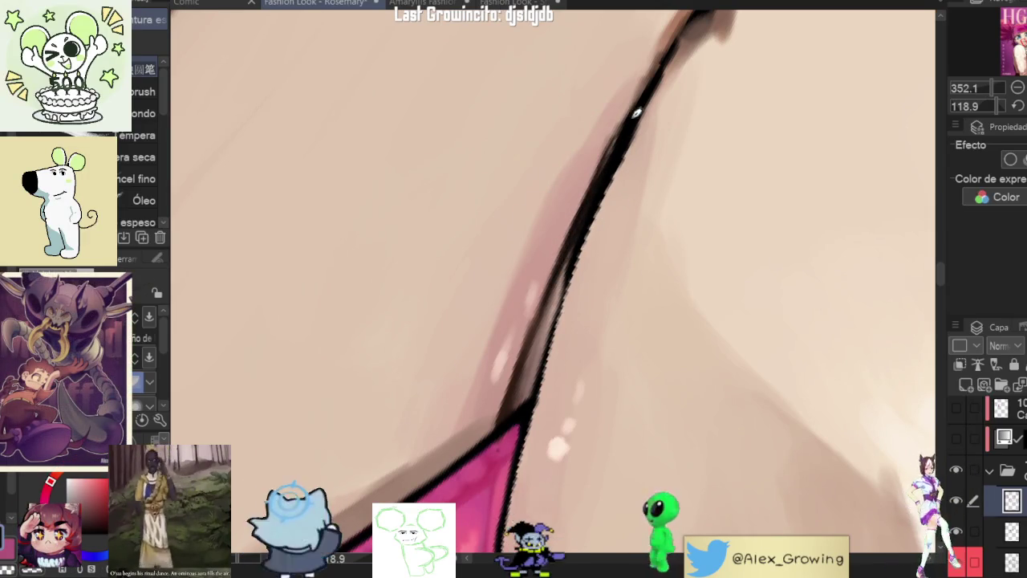
{"action": "left_click_drag", "start_coordinate": [679, 114], "coordinate": [605, 219]}
{"action": "left_click", "coordinate": [584, 241], "text": "alt"}
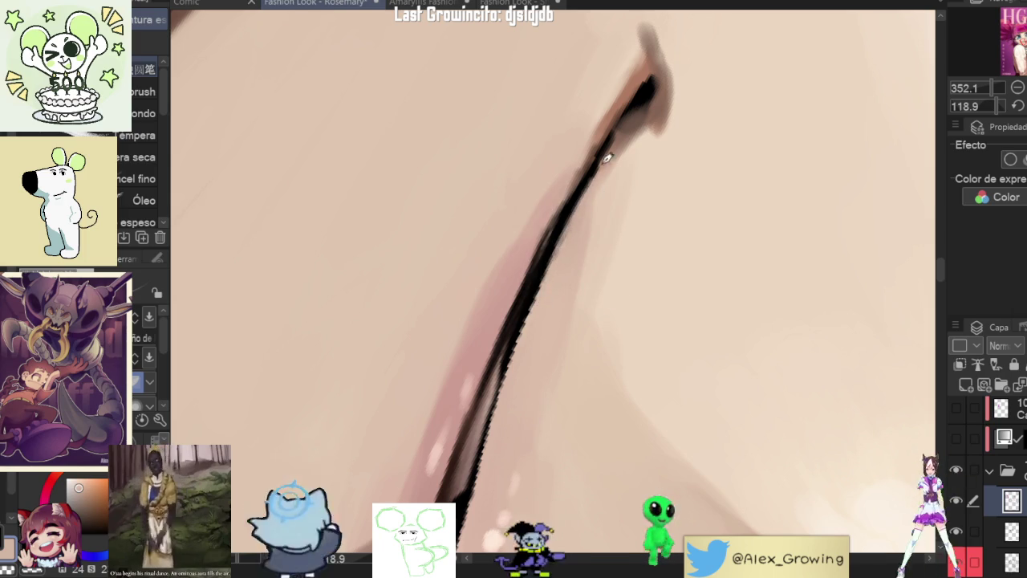
{"action": "key", "text": "ctrl+0"}
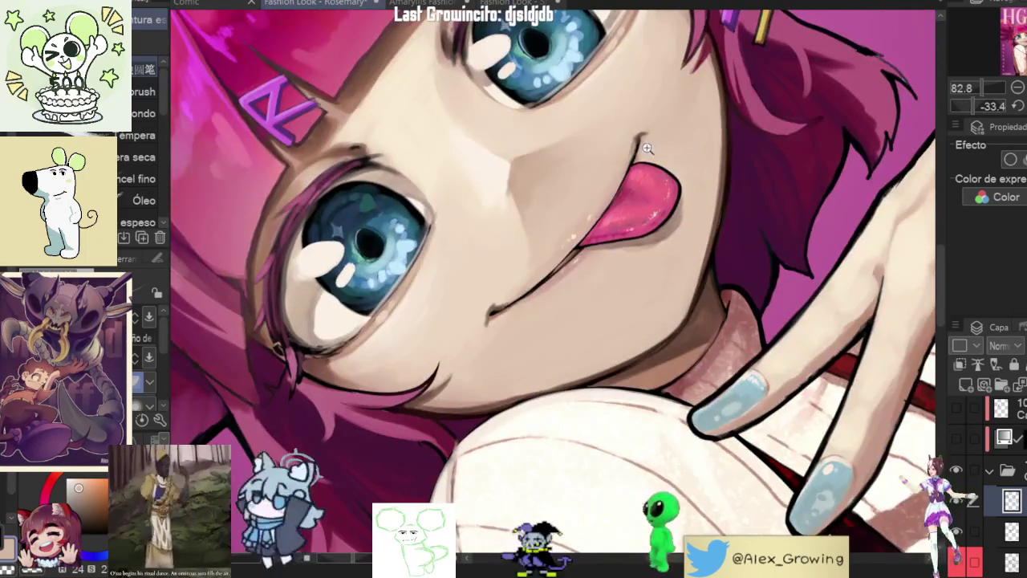
Step: Darken and thicken the mouth-corner line above the tongue, then zoom out to check
{"action": "left_click_drag", "start_coordinate": [651, 147], "coordinate": [662, 198]}
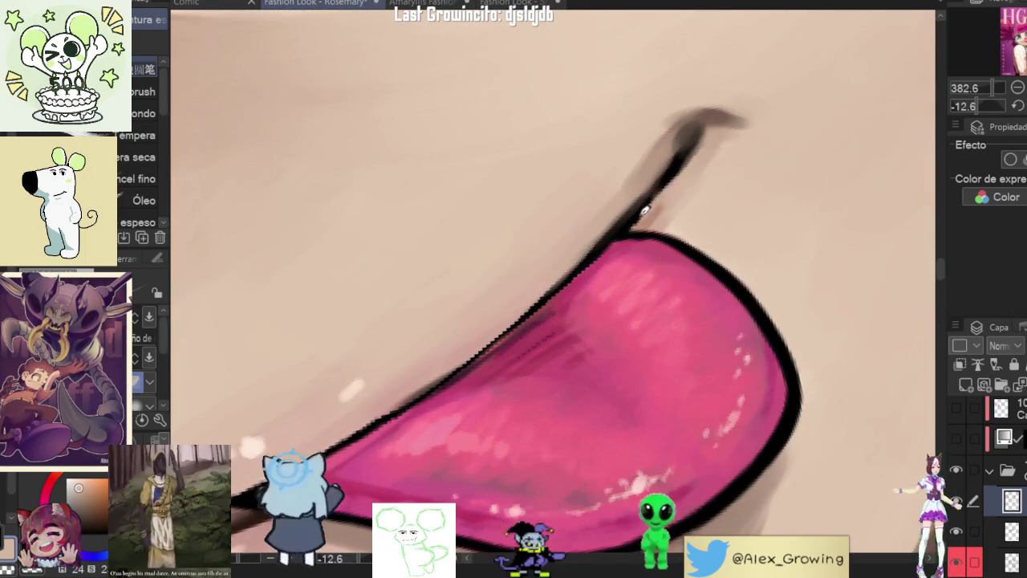
{"action": "mouse_move", "coordinate": [674, 170]}
{"action": "left_mouse_down"}
{"action": "mouse_move", "coordinate": [640, 231]}
{"action": "mouse_move", "coordinate": [671, 185]}
{"action": "left_mouse_up"}
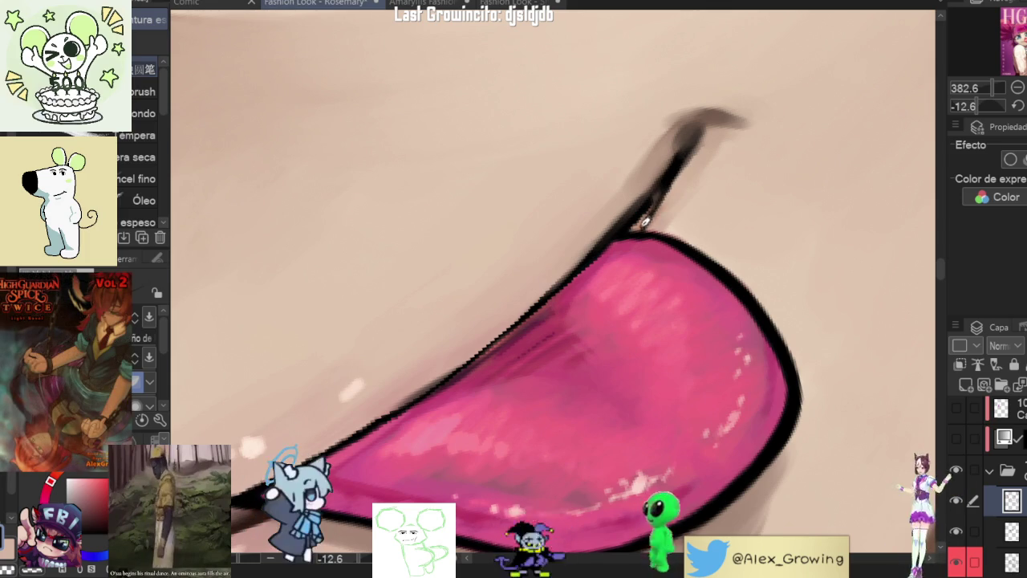
{"action": "left_click", "coordinate": [646, 215], "text": "alt"}
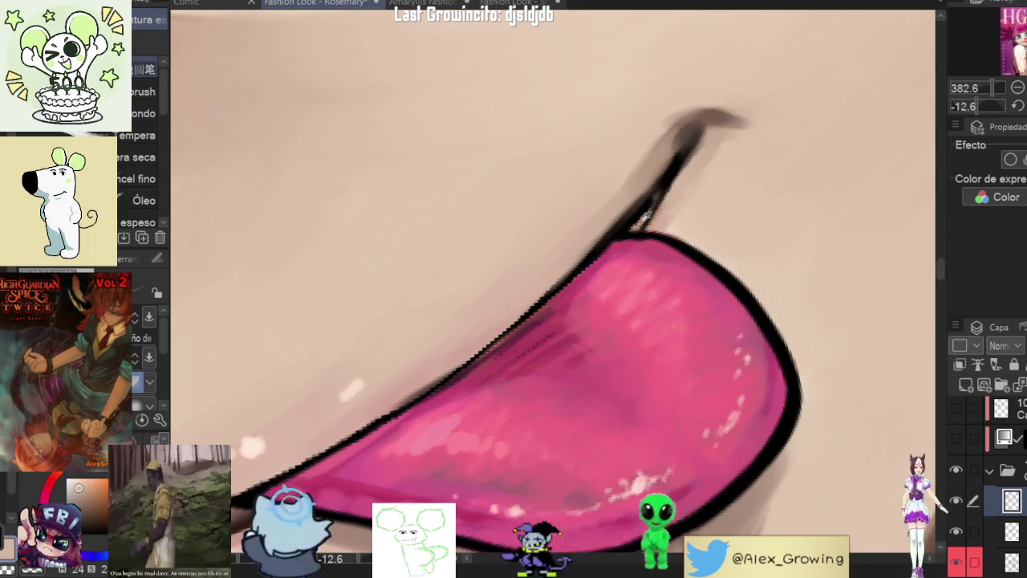
{"action": "left_click_drag", "start_coordinate": [648, 215], "coordinate": [672, 171]}
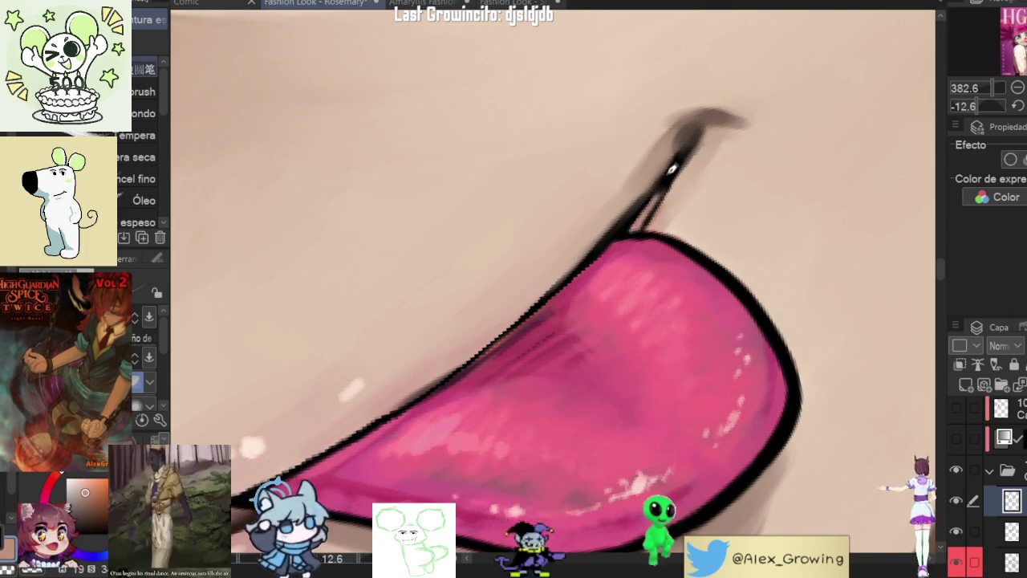
{"action": "left_click", "coordinate": [680, 164], "text": "alt"}
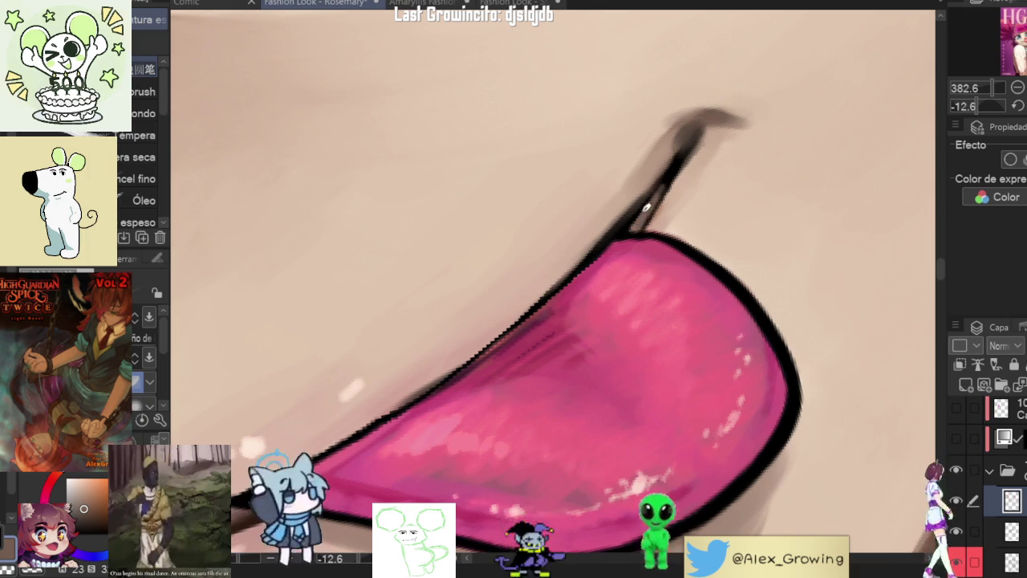
{"action": "scroll", "coordinate": [639, 215], "scroll_direction": "down", "scroll_amount": 5}
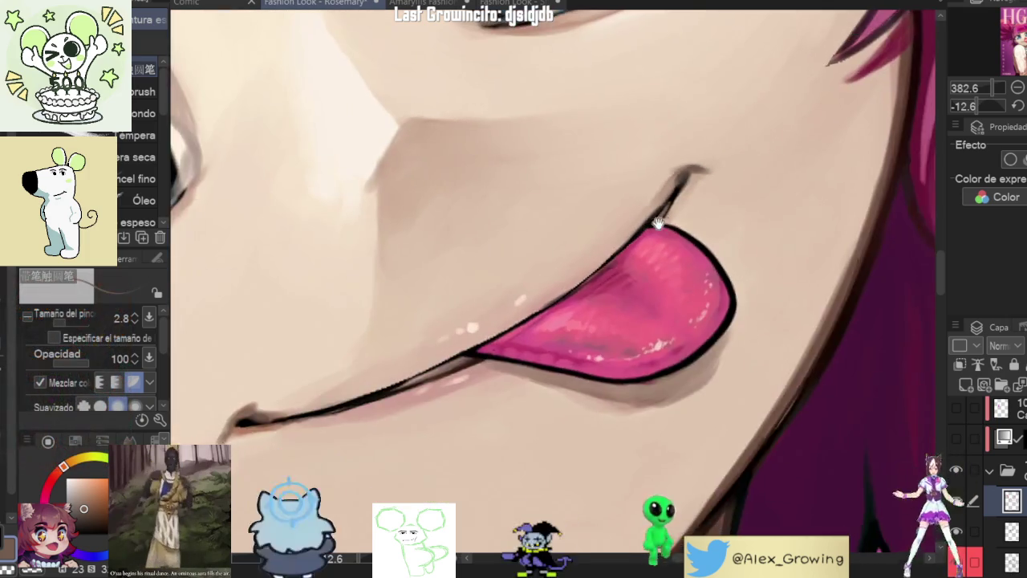
{"action": "scroll", "coordinate": [693, 195], "scroll_direction": "up", "scroll_amount": 4}
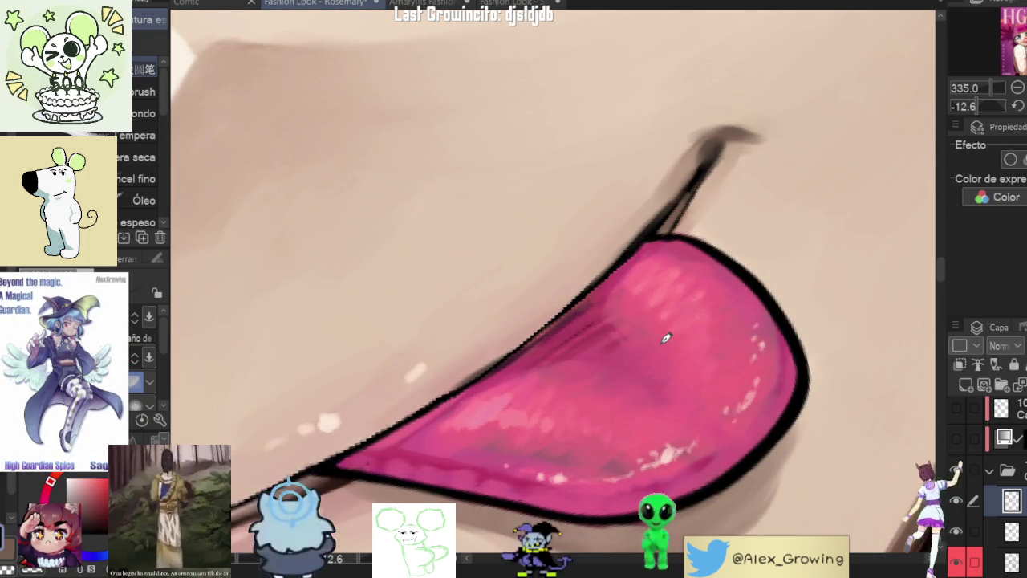
{"action": "scroll", "coordinate": [694, 194], "scroll_direction": "up", "scroll_amount": 2}
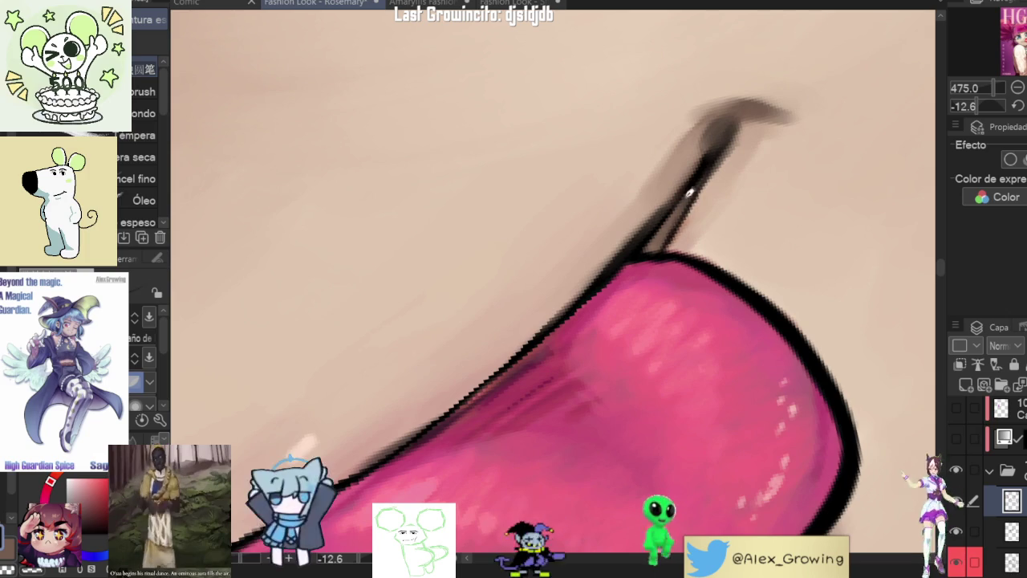
{"action": "scroll", "coordinate": [690, 204], "scroll_direction": "down", "scroll_amount": 5}
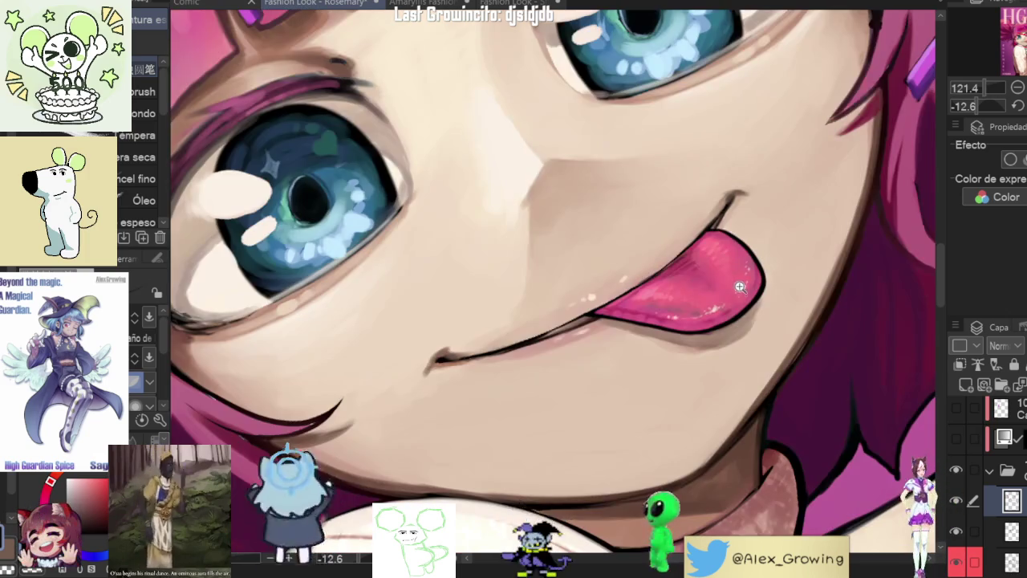
{"action": "scroll", "coordinate": [722, 265], "scroll_direction": "down", "scroll_amount": 3}
{"action": "scroll", "coordinate": [762, 305], "scroll_direction": "up", "scroll_amount": 4}
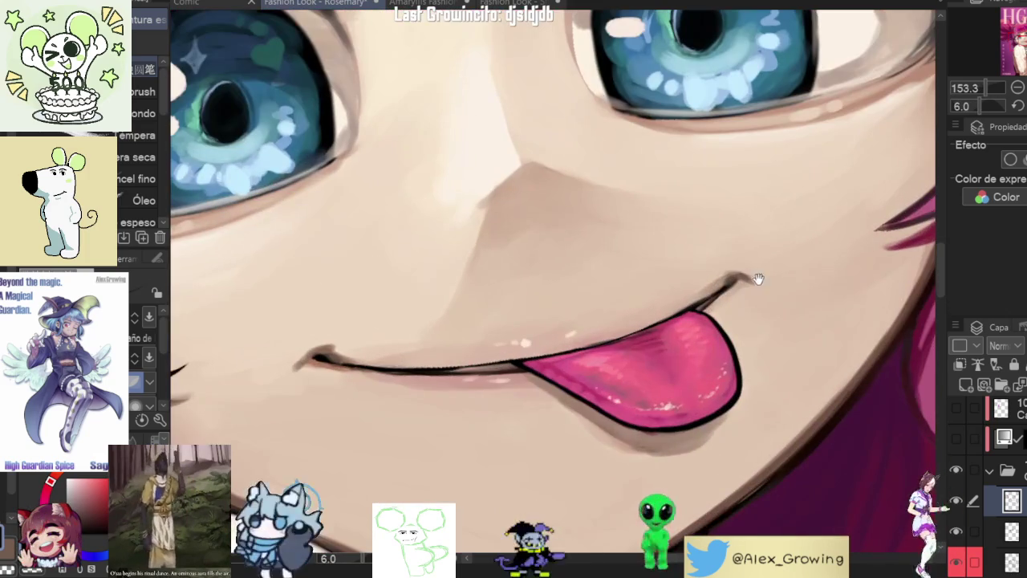
{"action": "scroll", "coordinate": [766, 287], "scroll_direction": "down", "scroll_amount": 5}
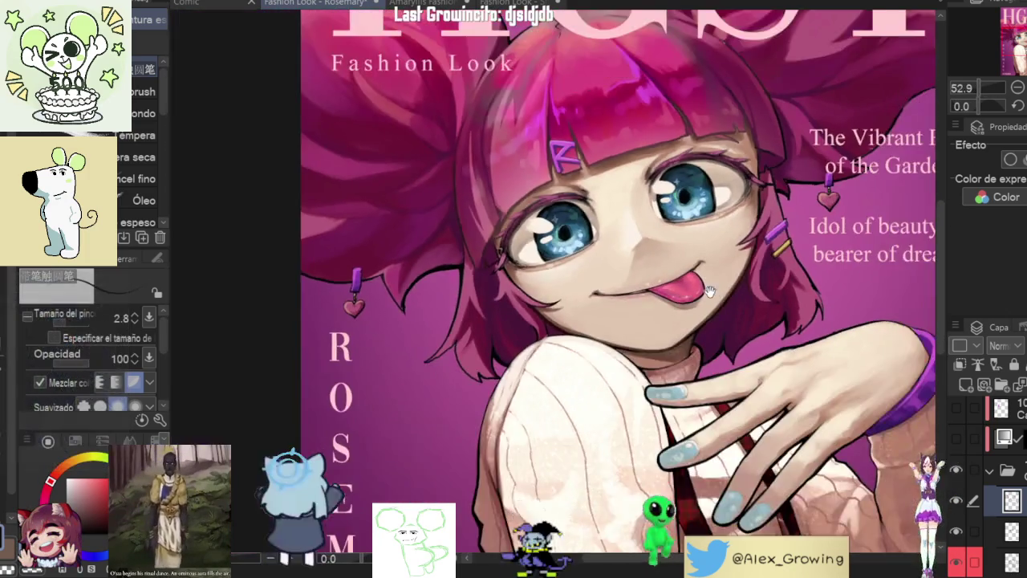
{"action": "scroll", "coordinate": [765, 287], "scroll_direction": "up", "scroll_amount": 5}
{"action": "scroll", "coordinate": [766, 286], "scroll_direction": "down", "scroll_amount": 5}
{"action": "scroll", "coordinate": [754, 287], "scroll_direction": "up", "scroll_amount": 1}
{"action": "scroll", "coordinate": [751, 288], "scroll_direction": "up", "scroll_amount": 1}
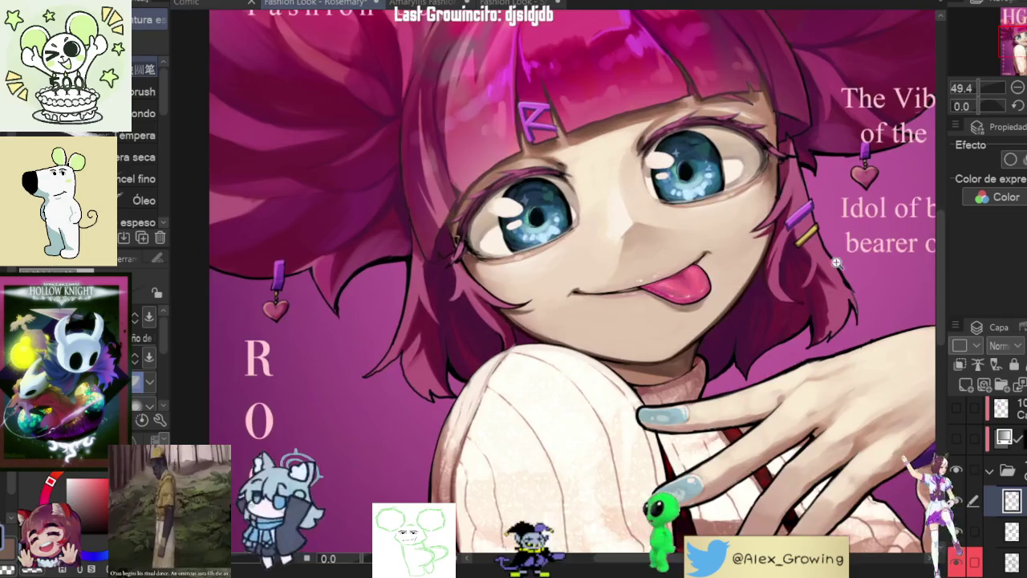
{"action": "scroll", "coordinate": [746, 287], "scroll_direction": "up", "scroll_amount": 4}
{"action": "scroll", "coordinate": [746, 288], "scroll_direction": "down", "scroll_amount": 1}
{"action": "scroll", "coordinate": [754, 305], "scroll_direction": "down", "scroll_amount": 4}
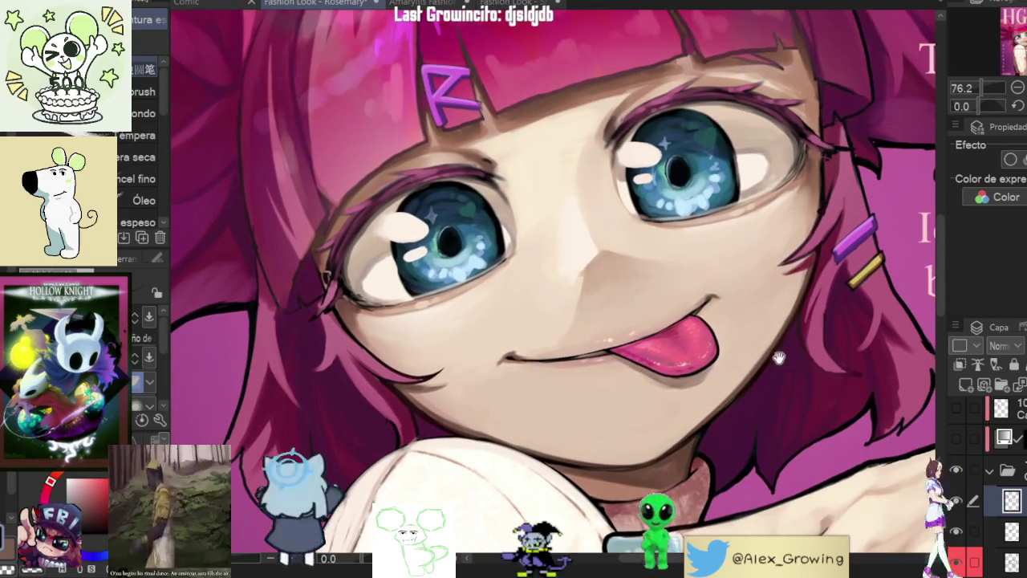
{"action": "scroll", "coordinate": [780, 365], "scroll_direction": "down", "scroll_amount": 5}
{"action": "scroll", "coordinate": [703, 278], "scroll_direction": "up", "scroll_amount": 1}
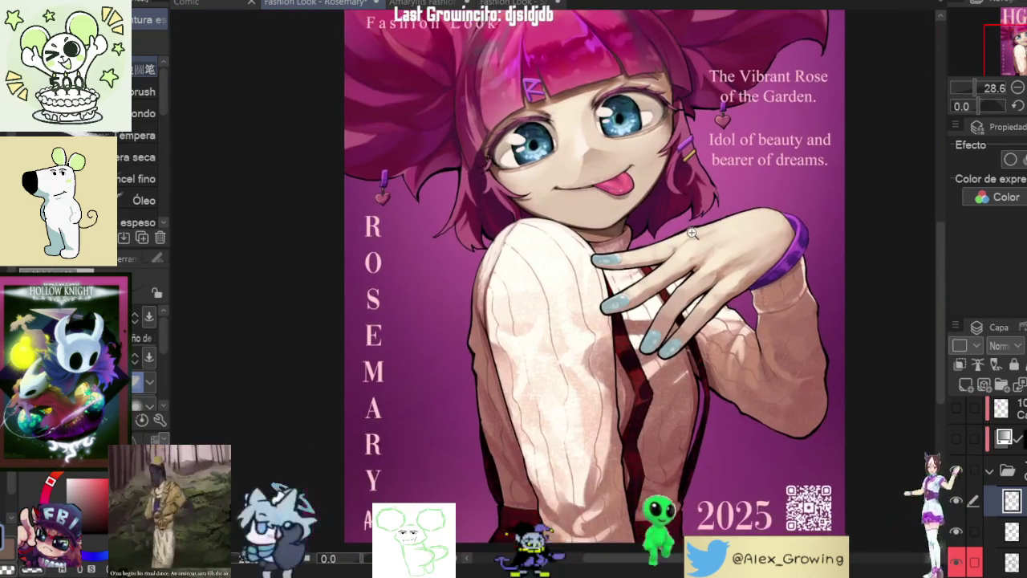
{"action": "scroll", "coordinate": [703, 278], "scroll_direction": "up", "scroll_amount": 1}
{"action": "scroll", "coordinate": [703, 278], "scroll_direction": "up", "scroll_amount": 2}
{"action": "scroll", "coordinate": [703, 278], "scroll_direction": "up", "scroll_amount": 1}
{"action": "scroll", "coordinate": [802, 297], "scroll_direction": "up", "scroll_amount": 1}
{"action": "scroll", "coordinate": [813, 236], "scroll_direction": "up", "scroll_amount": 1}
{"action": "scroll", "coordinate": [754, 170], "scroll_direction": "up", "scroll_amount": 1}
{"action": "scroll", "coordinate": [753, 170], "scroll_direction": "up", "scroll_amount": 5}
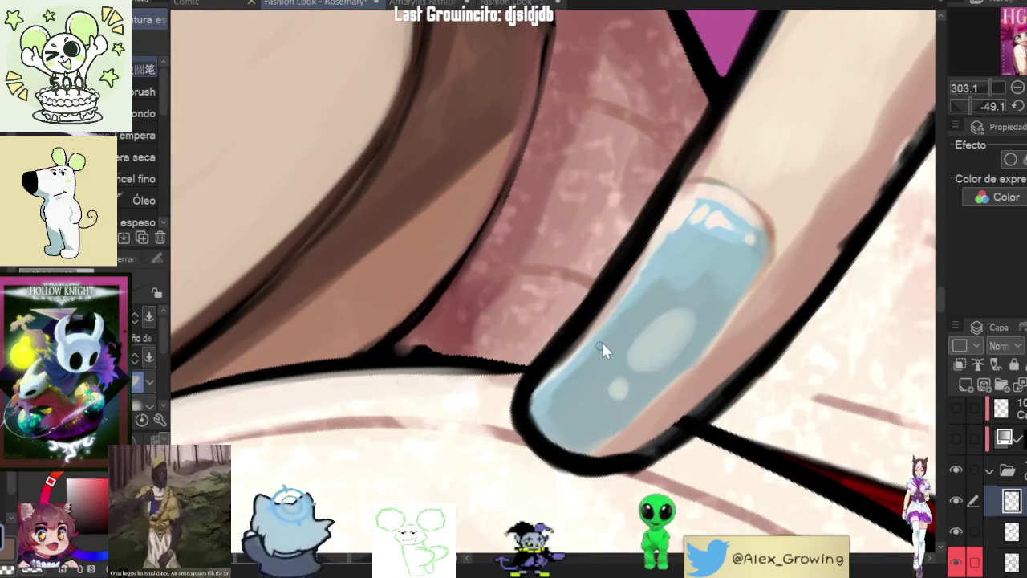
Step: Eyedrop the skin tone and paint it over the blue nail's left outline
{"action": "left_click", "coordinate": [666, 229]}
{"action": "key", "text": "b"}
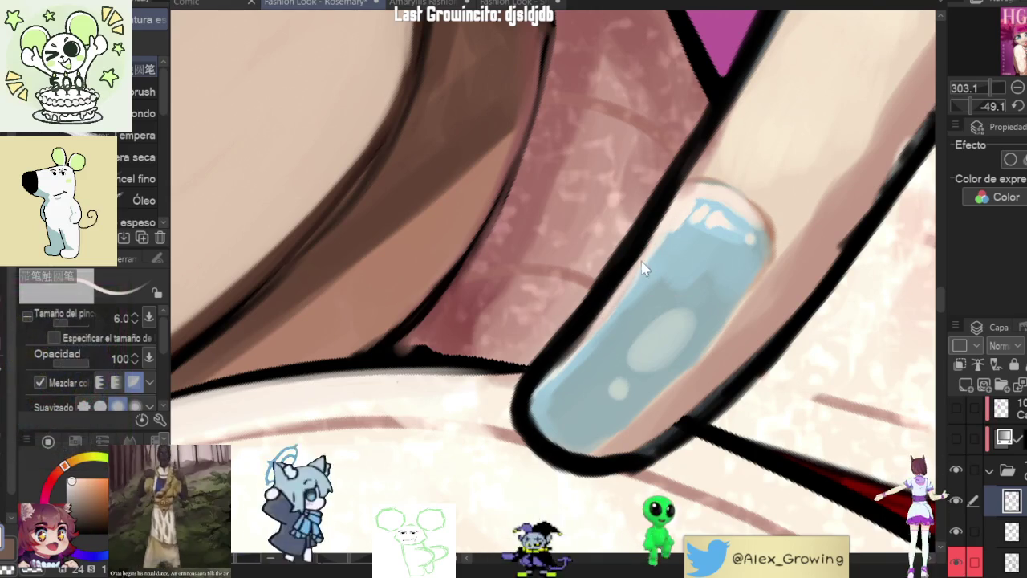
{"action": "left_click_drag", "start_coordinate": [666, 222], "coordinate": [602, 317]}
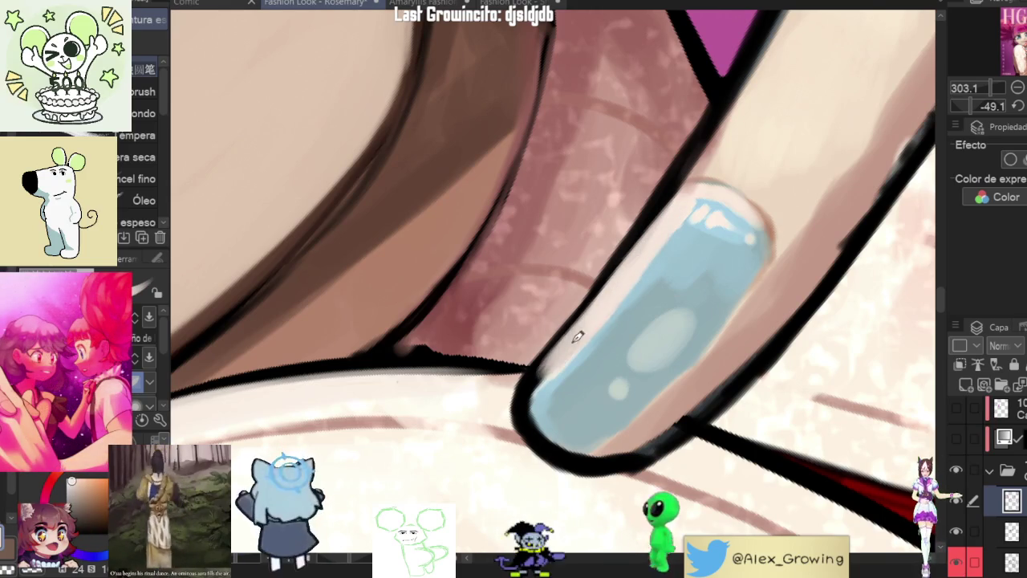
Step: Rotate, zoom and pan around the hand and face to review the fingernails
{"action": "left_click_drag", "start_coordinate": [543, 431], "coordinate": [434, 271]}
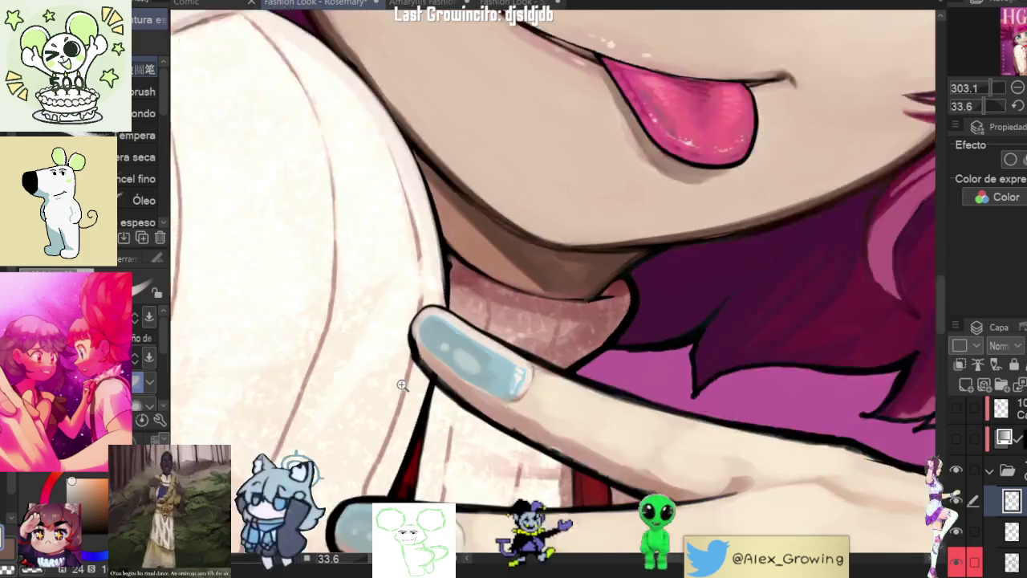
{"action": "mouse_move", "coordinate": [396, 325]}
{"action": "left_mouse_down"}
{"action": "mouse_move", "coordinate": [620, 350]}
{"action": "mouse_move", "coordinate": [598, 351]}
{"action": "left_mouse_up"}
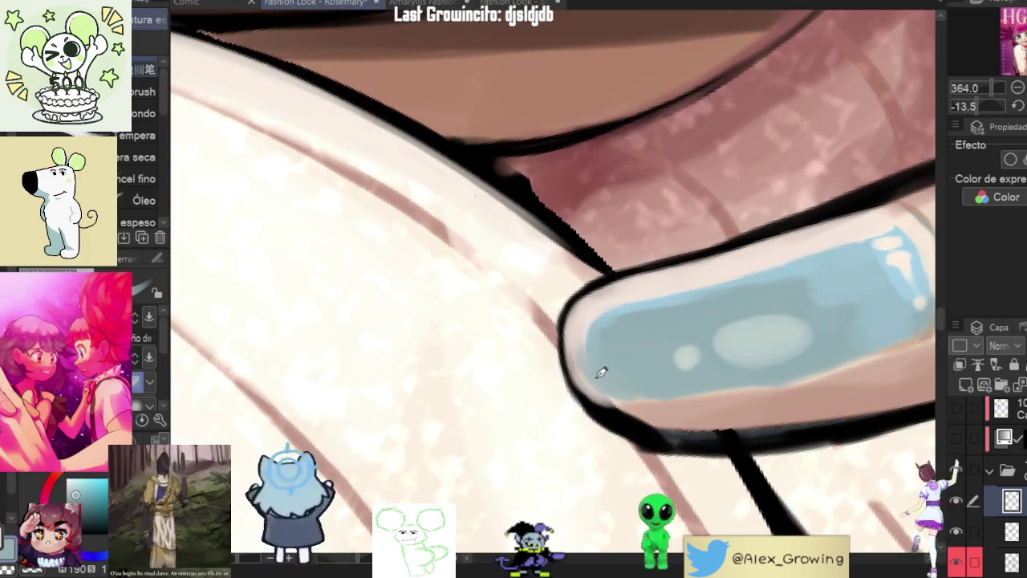
{"action": "mouse_move", "coordinate": [665, 367]}
{"action": "left_mouse_down"}
{"action": "mouse_move", "coordinate": [681, 256]}
{"action": "mouse_move", "coordinate": [618, 294]}
{"action": "left_mouse_up"}
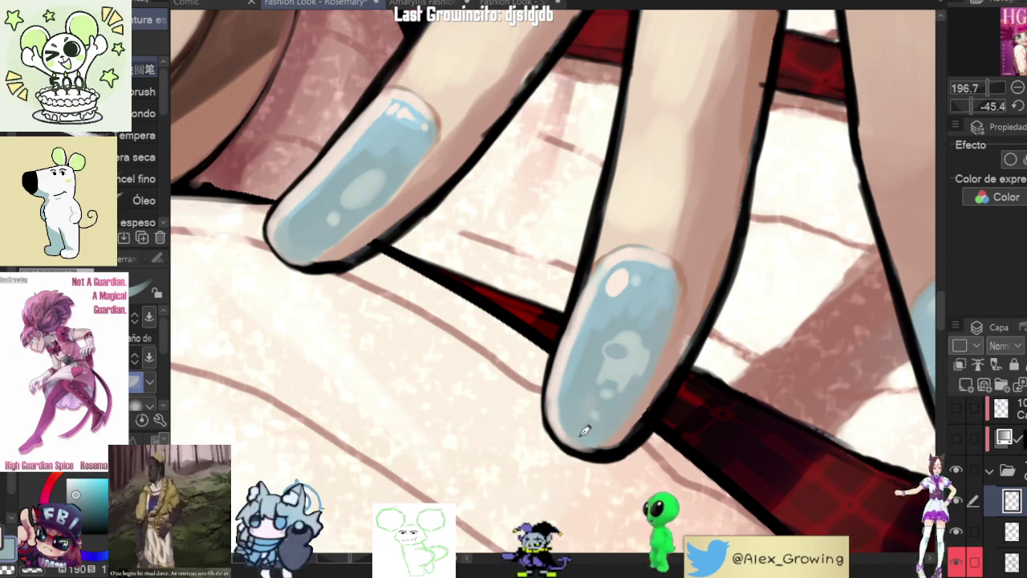
{"action": "left_click_drag", "start_coordinate": [644, 400], "coordinate": [652, 264]}
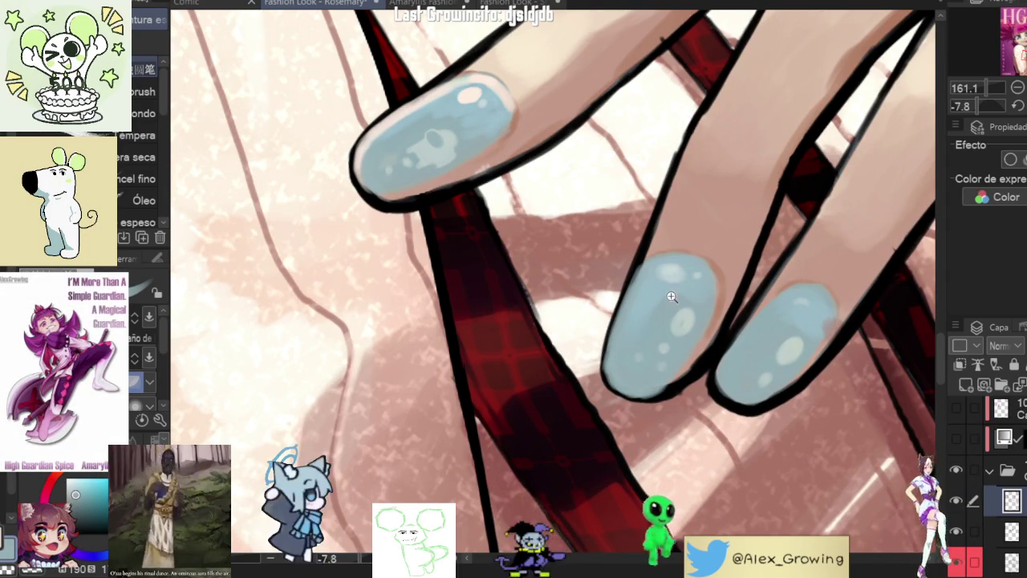
{"action": "scroll", "coordinate": [672, 254], "scroll_direction": "up", "scroll_amount": 1}
{"action": "scroll", "coordinate": [656, 249], "scroll_direction": "down", "scroll_amount": 2}
{"action": "scroll", "coordinate": [674, 296], "scroll_direction": "up", "scroll_amount": 3}
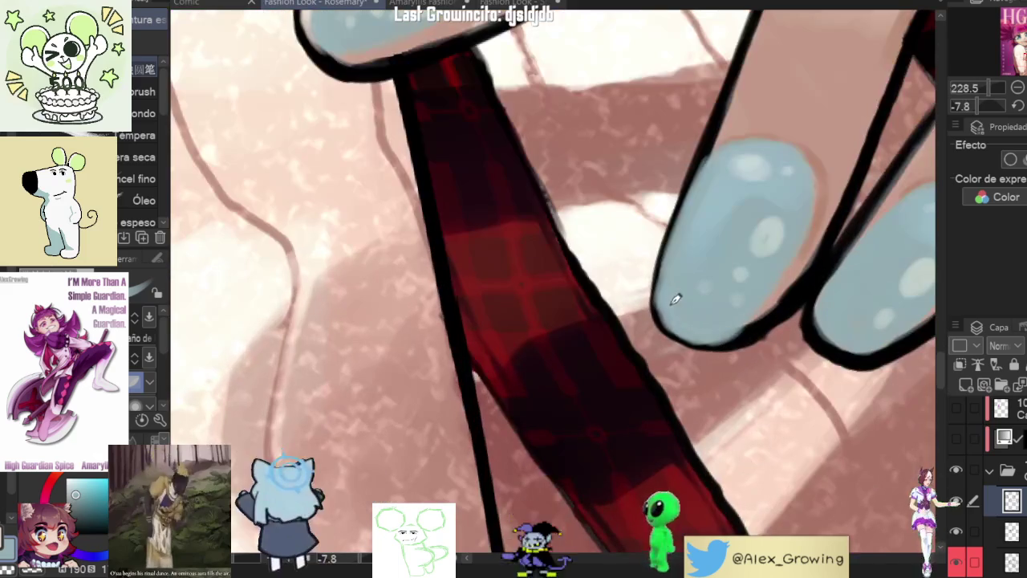
{"action": "left_click_drag", "start_coordinate": [758, 319], "coordinate": [670, 311]}
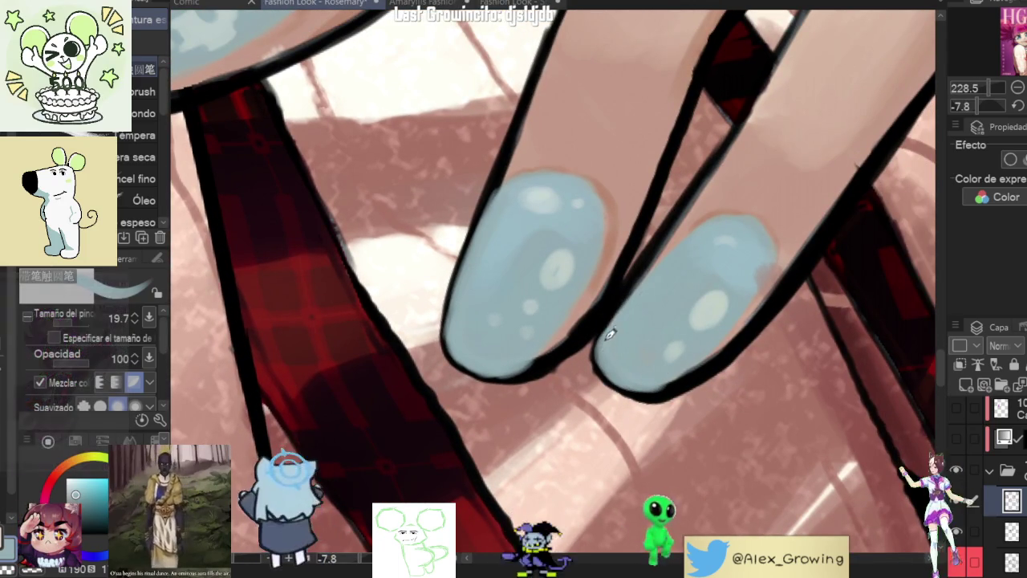
{"action": "scroll", "coordinate": [613, 329], "scroll_direction": "down", "scroll_amount": 3}
{"action": "scroll", "coordinate": [618, 327], "scroll_direction": "down", "scroll_amount": 2}
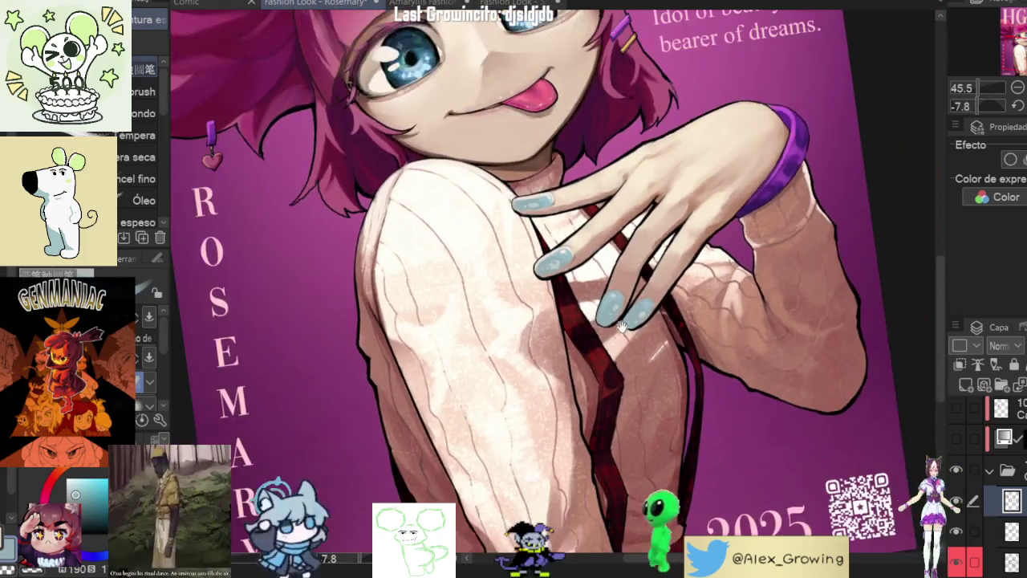
{"action": "mouse_move", "coordinate": [622, 328]}
{"action": "left_mouse_down"}
{"action": "mouse_move", "coordinate": [733, 337]}
{"action": "mouse_move", "coordinate": [461, 97]}
{"action": "left_mouse_up"}
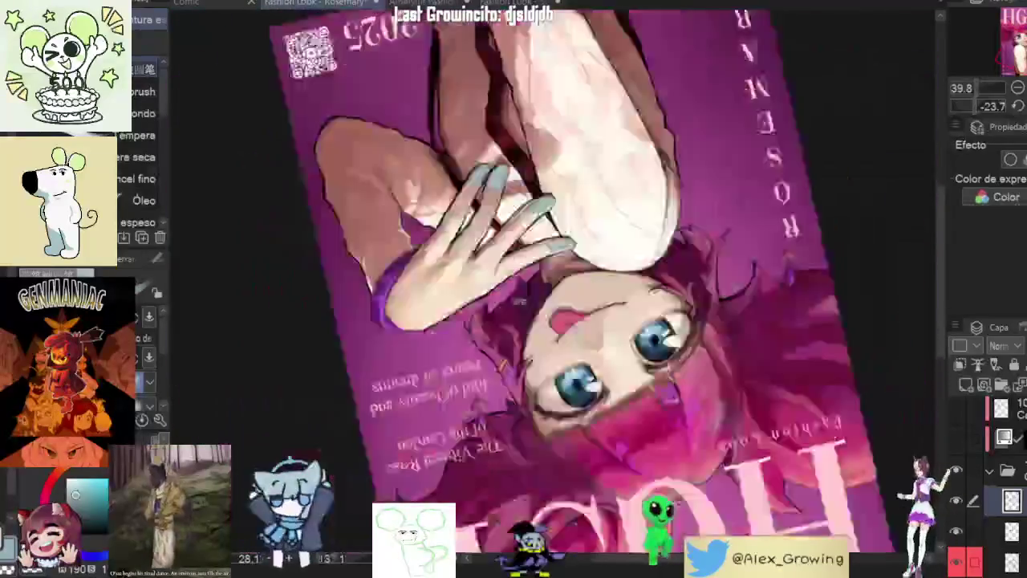
Step: Fit the whole cover upright with Ctrl+0 and turn on the greyscale check layer
{"action": "key", "text": "ctrl+0"}
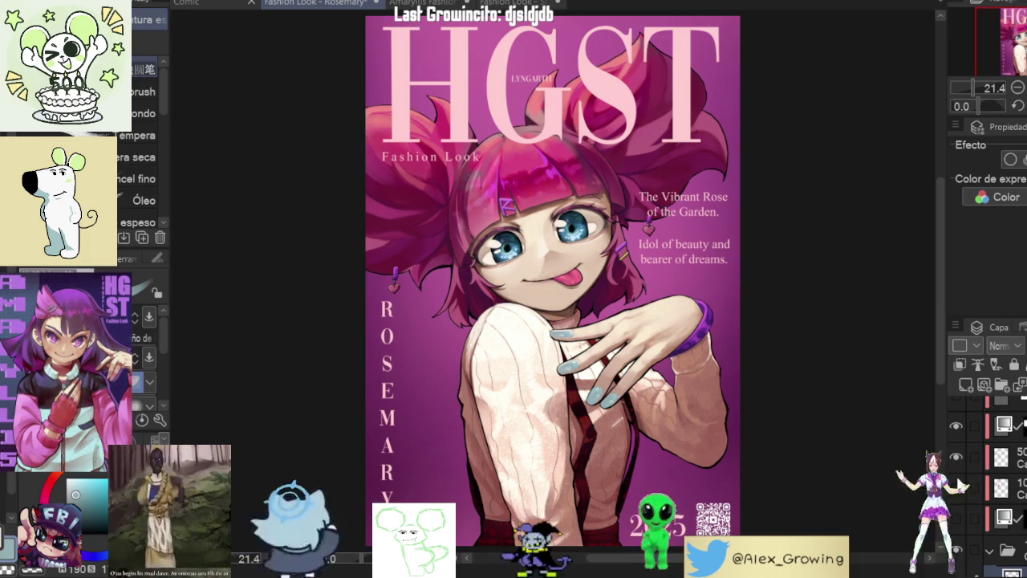
{"action": "scroll", "coordinate": [955, 473], "scroll_direction": "up", "scroll_amount": 2}
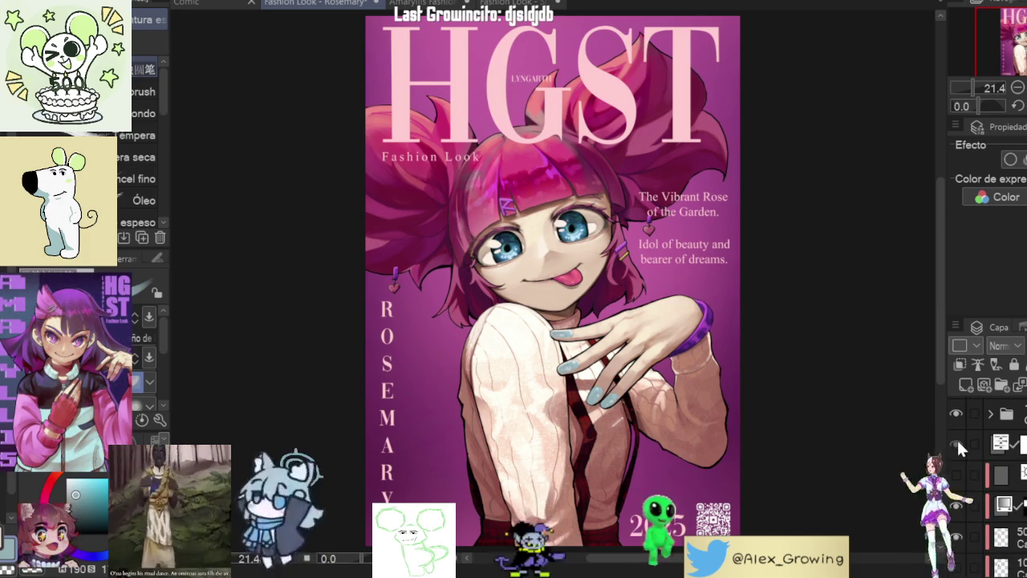
{"action": "left_click", "coordinate": [956, 443]}
{"action": "left_click", "coordinate": [956, 443]}
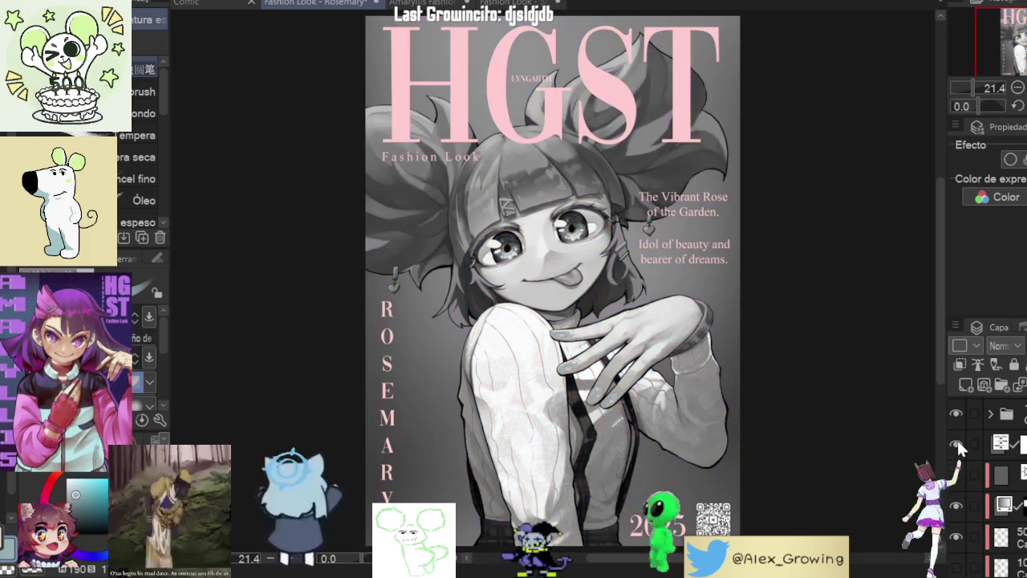
Step: Compare greyscale and colour previews, leaving the cover in full colour
{"action": "left_click", "coordinate": [957, 443]}
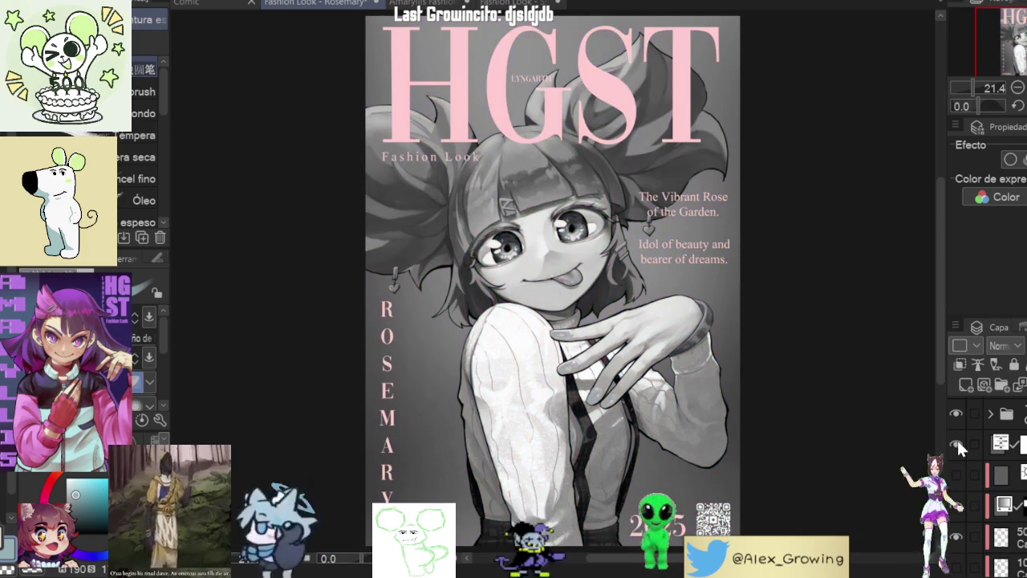
{"action": "left_click", "coordinate": [956, 443]}
{"action": "left_click", "coordinate": [956, 443]}
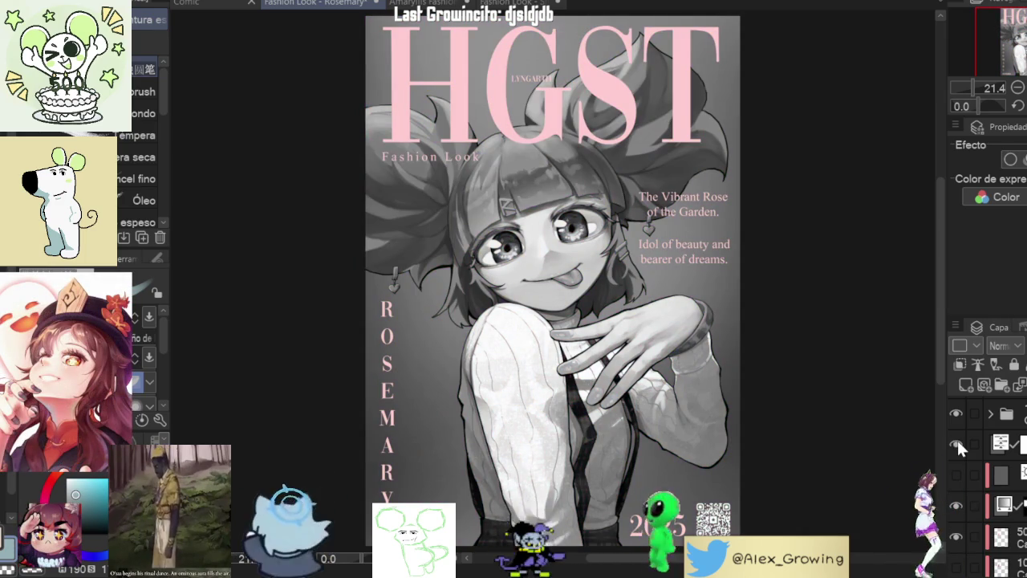
{"action": "left_click", "coordinate": [956, 443]}
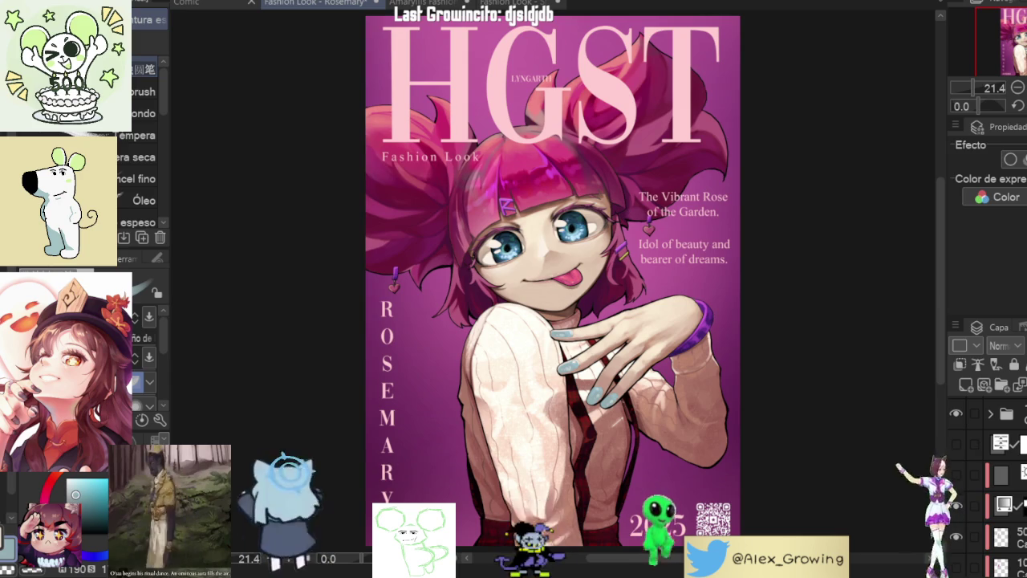
Step: Darken the background gradient to a deeper violet-purple with Hue/Saturation/Luminosity
{"action": "scroll", "coordinate": [995, 497], "scroll_direction": "down", "scroll_amount": 3}
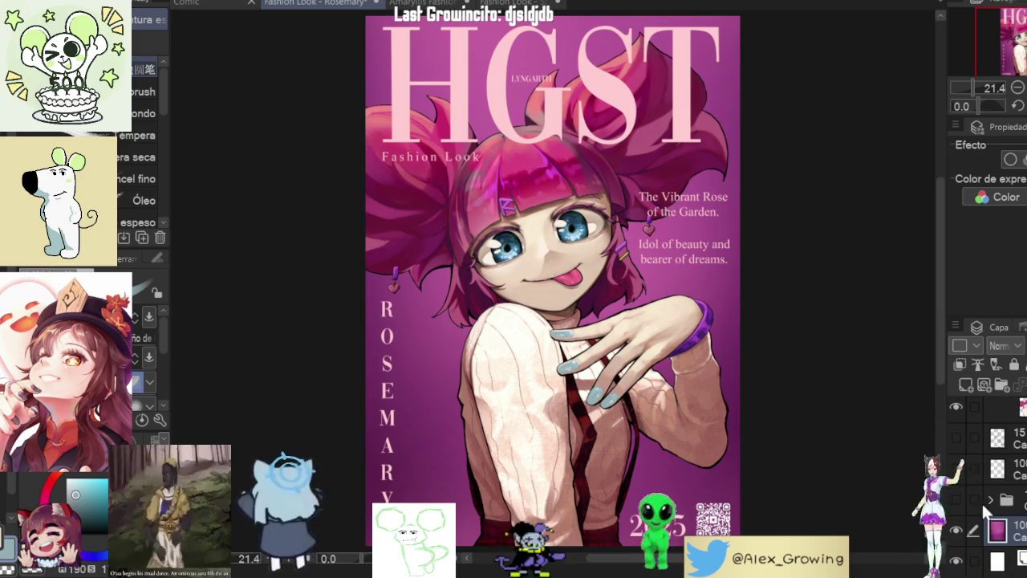
{"action": "key", "text": "ctrl+u"}
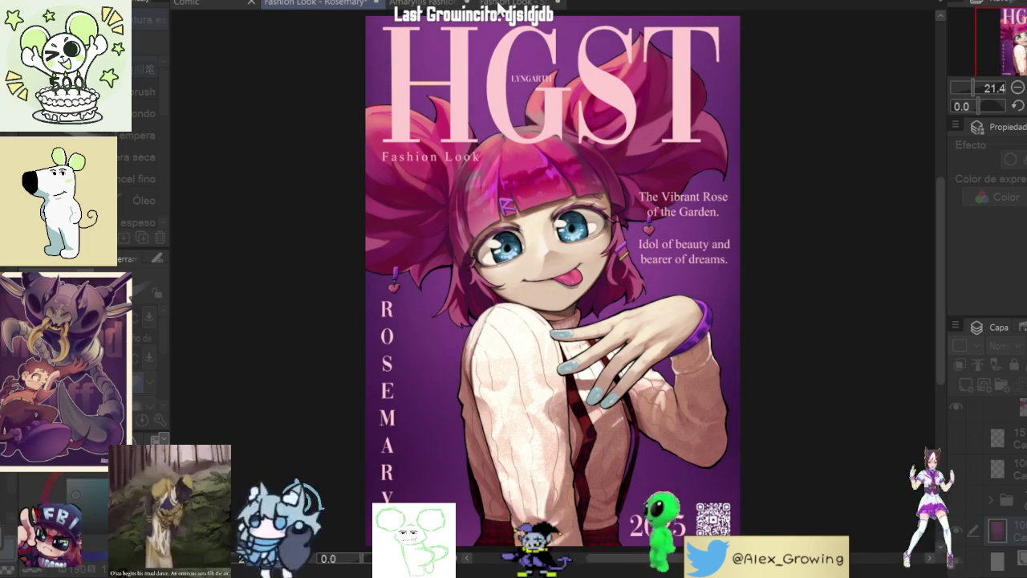
{"action": "key", "text": "Escape"}
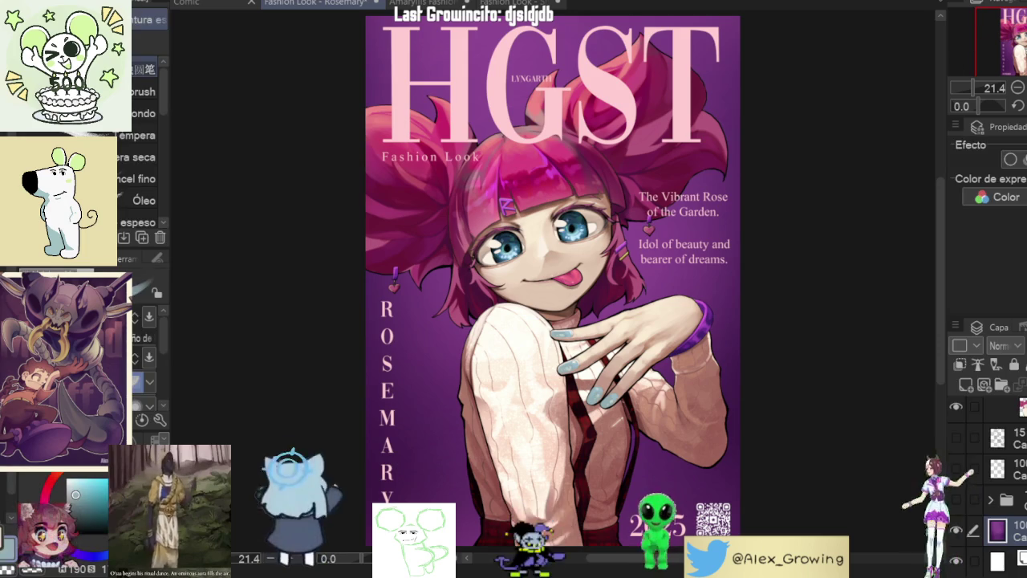
{"action": "left_click", "coordinate": [402, 4]}
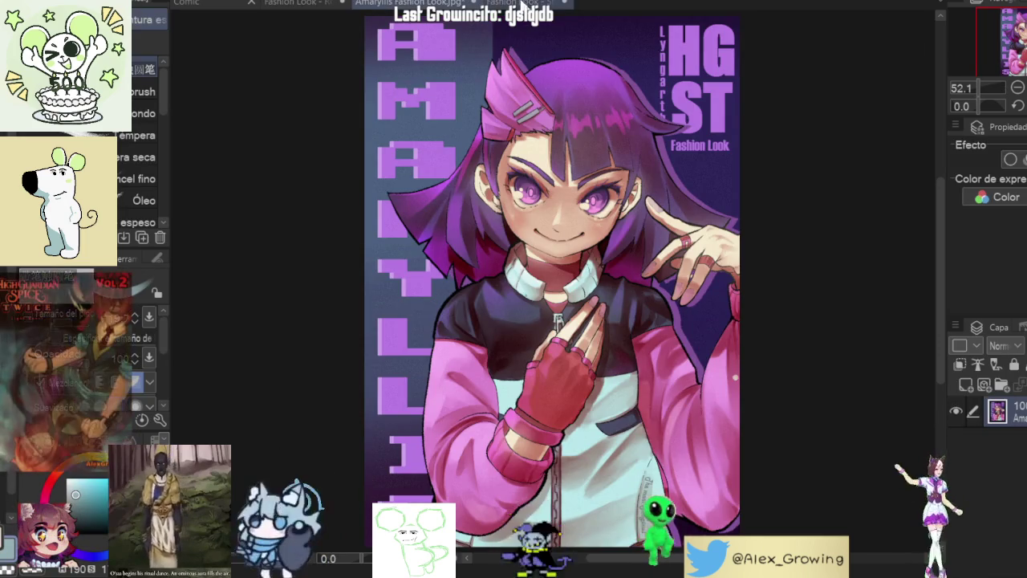
{"action": "left_click", "coordinate": [507, 5]}
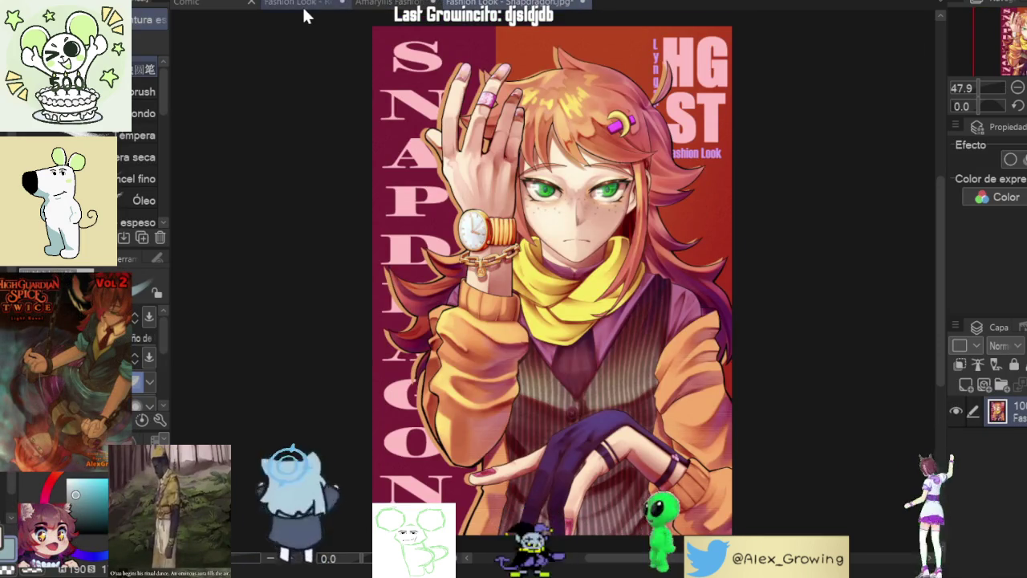
{"action": "left_click", "coordinate": [303, 5]}
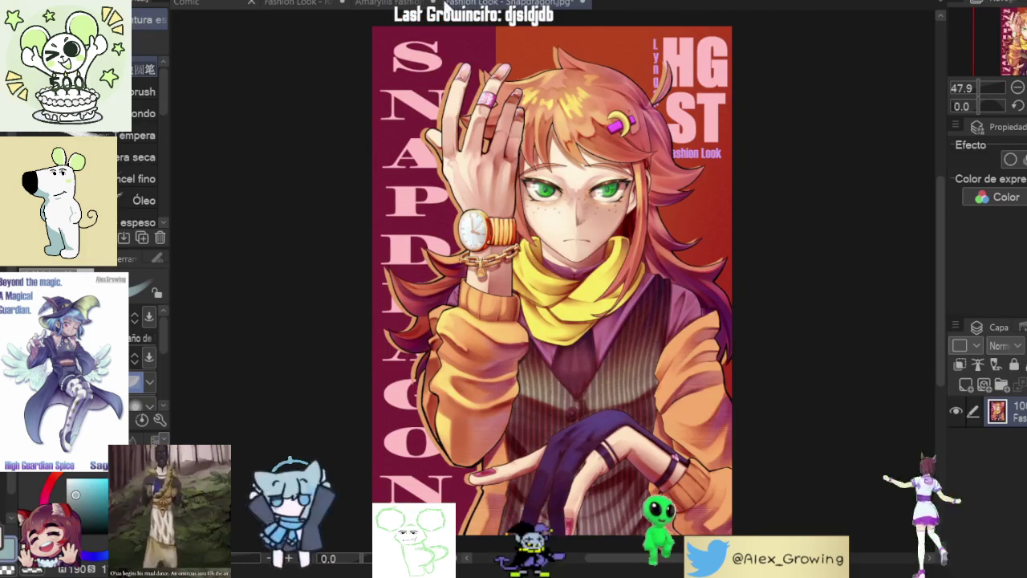
{"action": "left_click", "coordinate": [394, 4]}
{"action": "left_click", "coordinate": [309, 2]}
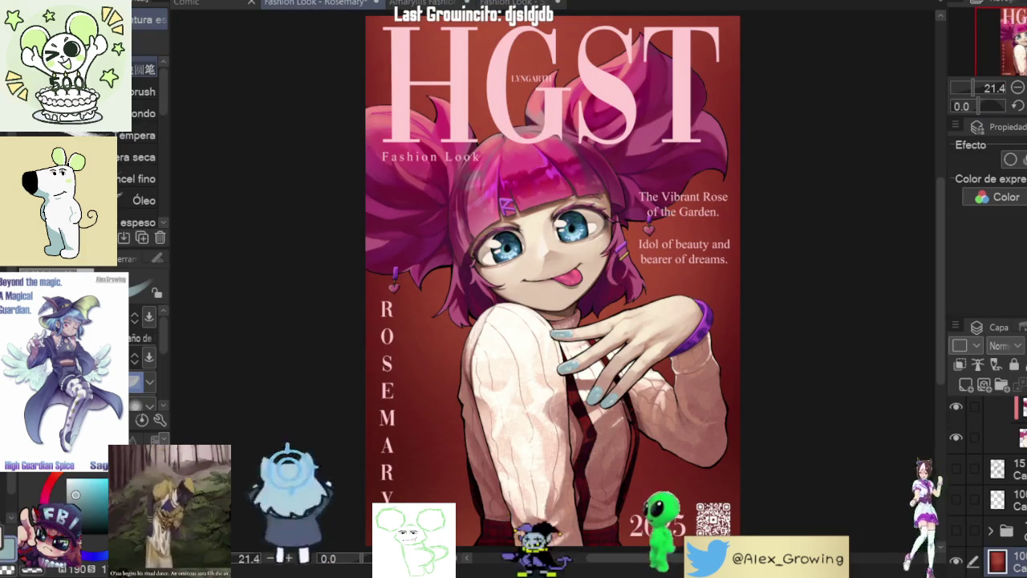
Step: Mirror the view to check the composition, then select the orange-labelled layer
{"action": "key", "text": "h"}
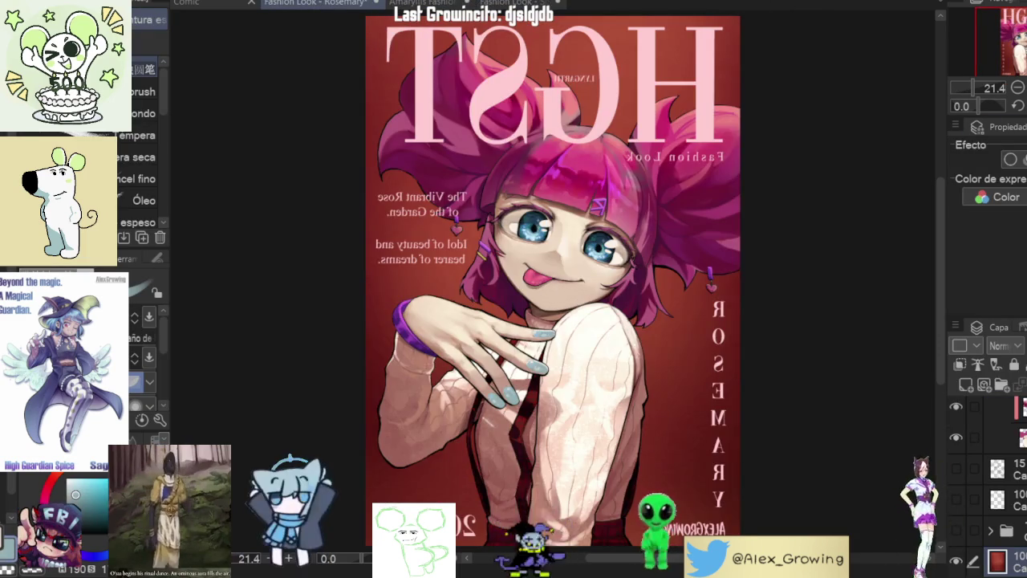
{"action": "key", "text": "h"}
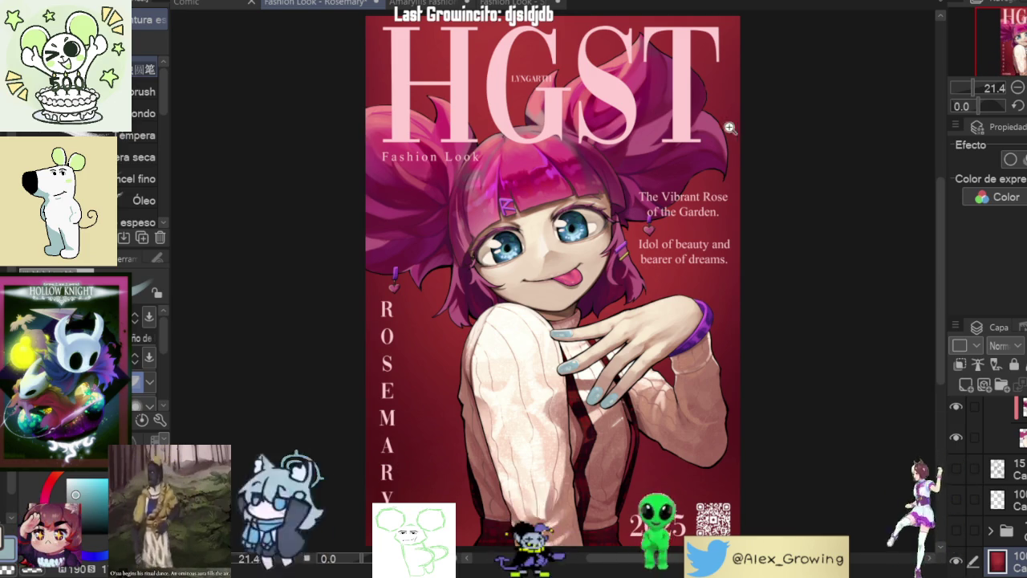
{"action": "scroll", "coordinate": [731, 126], "scroll_direction": "down", "scroll_amount": 3}
{"action": "scroll", "coordinate": [417, 207], "scroll_direction": "up", "scroll_amount": 3}
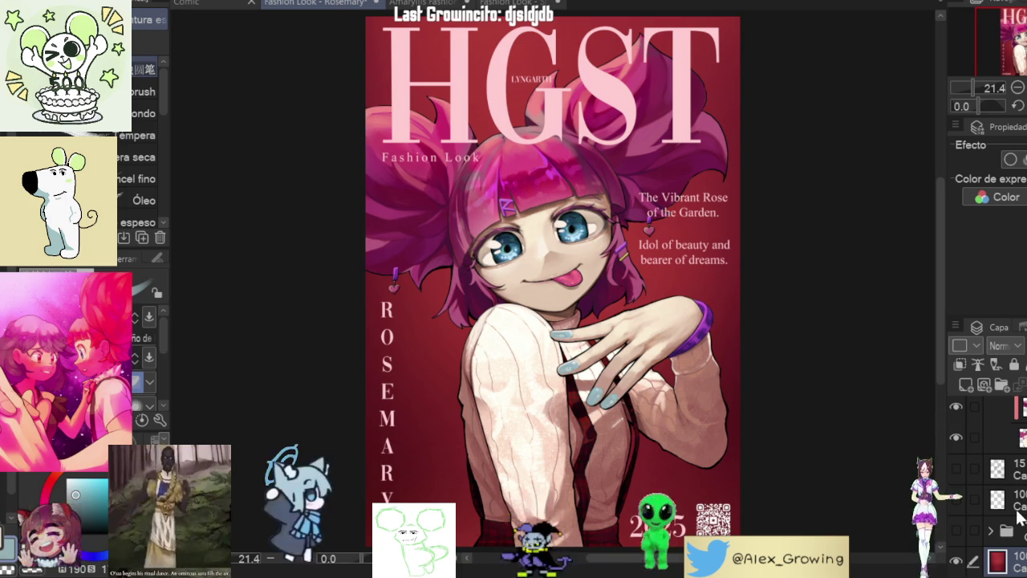
{"action": "scroll", "coordinate": [1019, 501], "scroll_direction": "up", "scroll_amount": 1}
{"action": "scroll", "coordinate": [1019, 501], "scroll_direction": "up", "scroll_amount": 2}
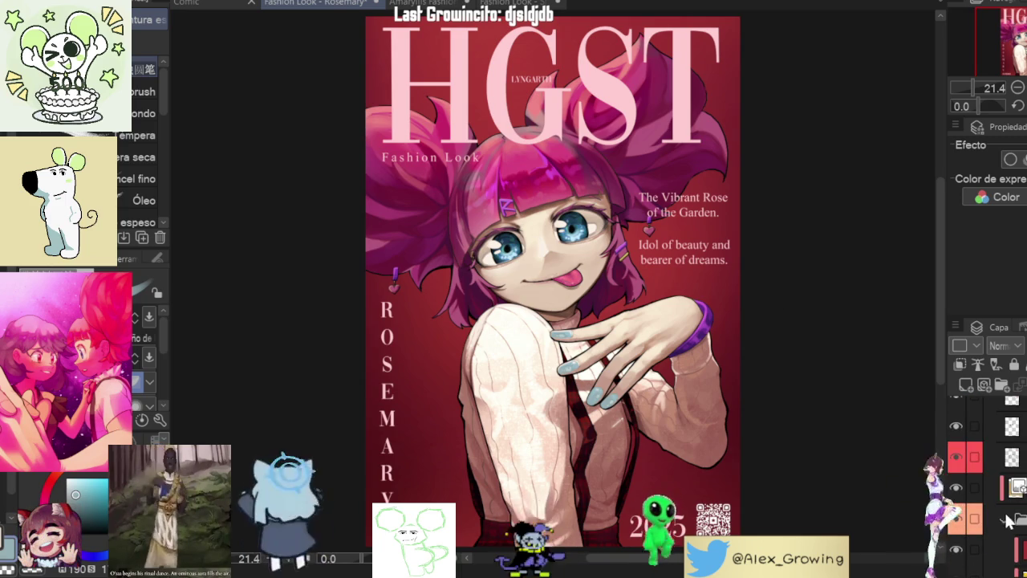
{"action": "left_click", "coordinate": [1012, 519]}
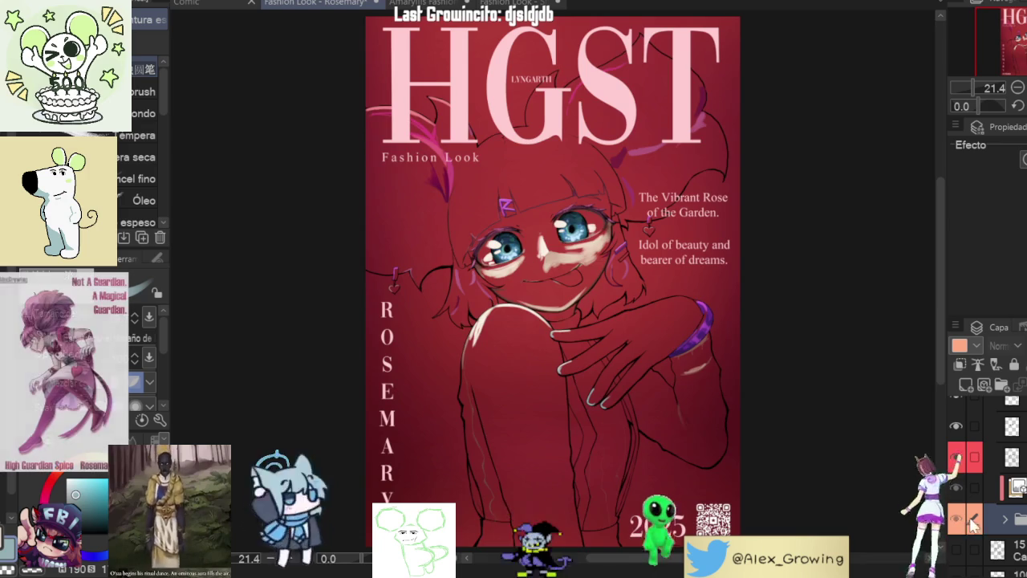
Step: Collapse the character artwork folder and merge it into a single layer
{"action": "scroll", "coordinate": [1013, 508], "scroll_direction": "up", "scroll_amount": 2}
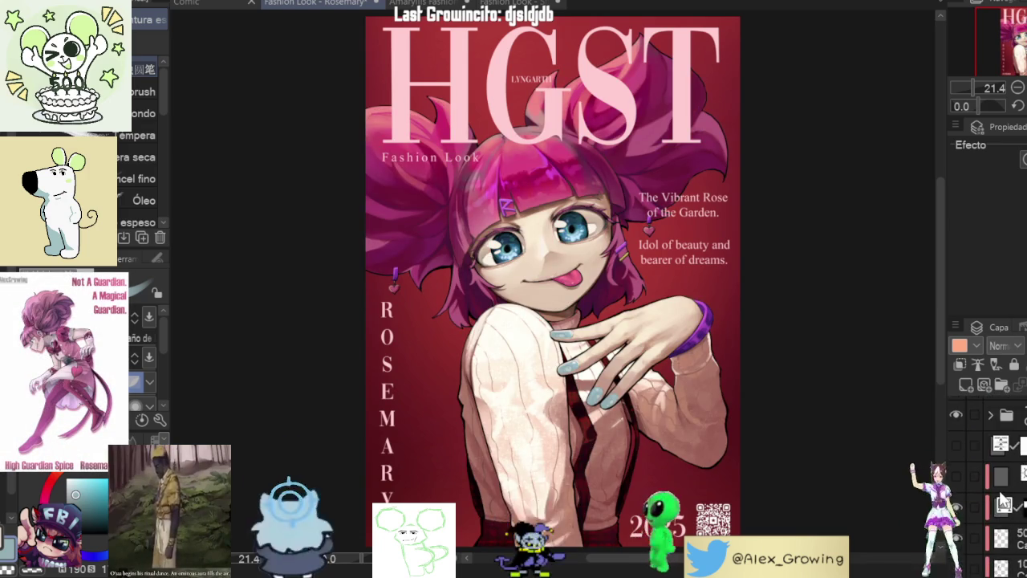
{"action": "left_click", "coordinate": [1003, 525]}
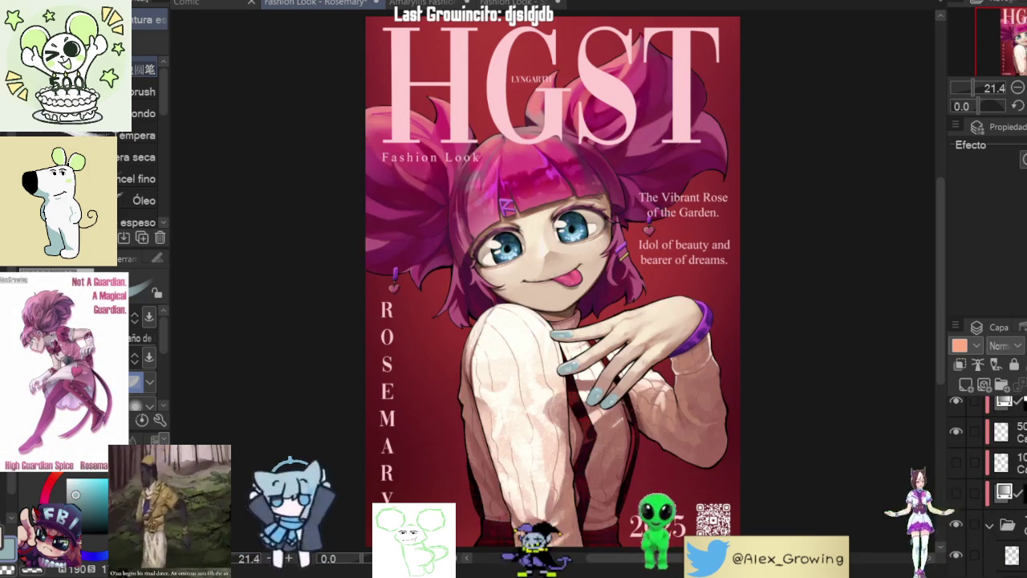
{"action": "left_click", "coordinate": [992, 525]}
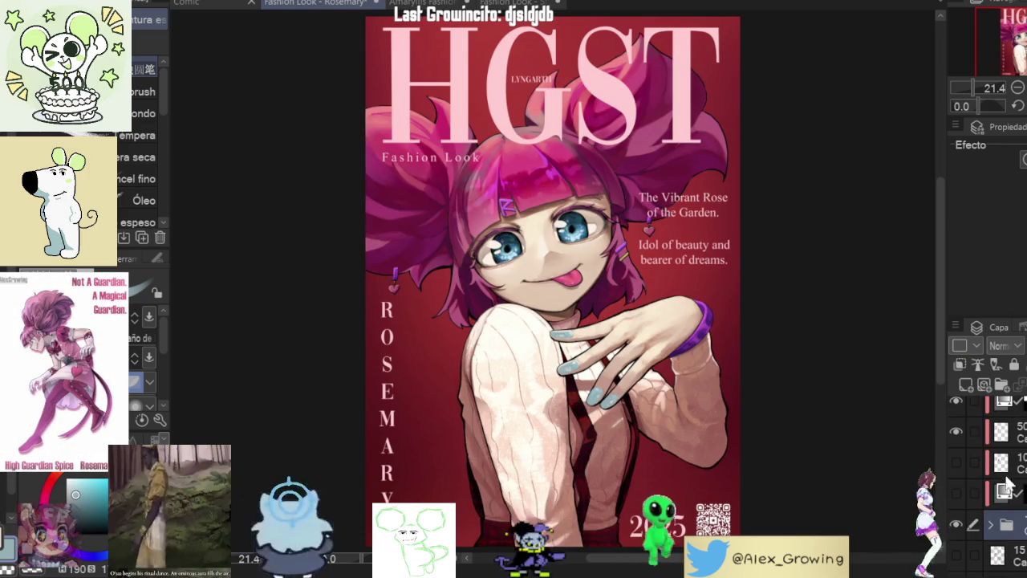
{"action": "key", "text": "ctrl+e"}
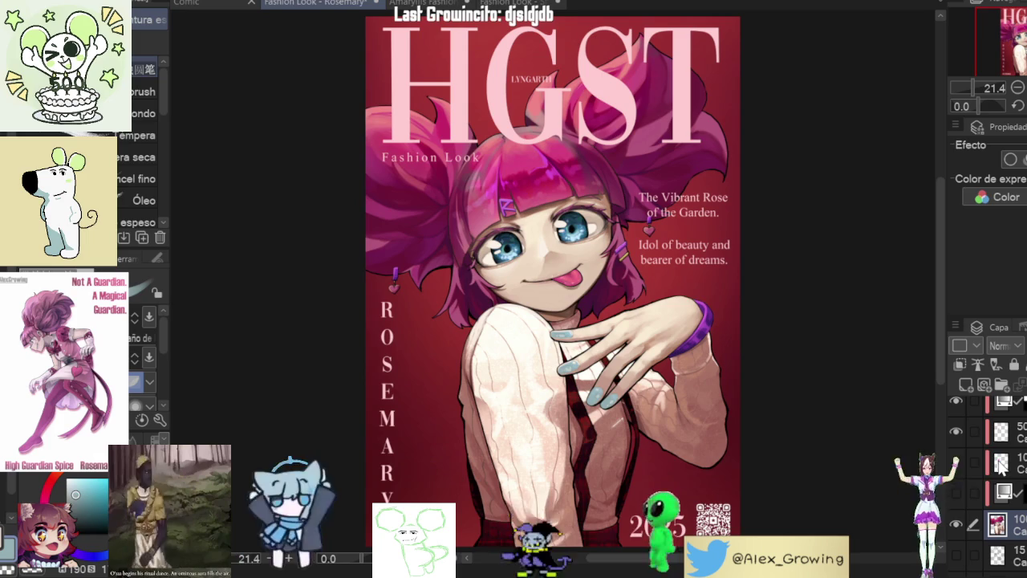
Step: Select the top character folder and make a merged copy of the visible artwork on a new layer
{"action": "left_click", "coordinate": [974, 418]}
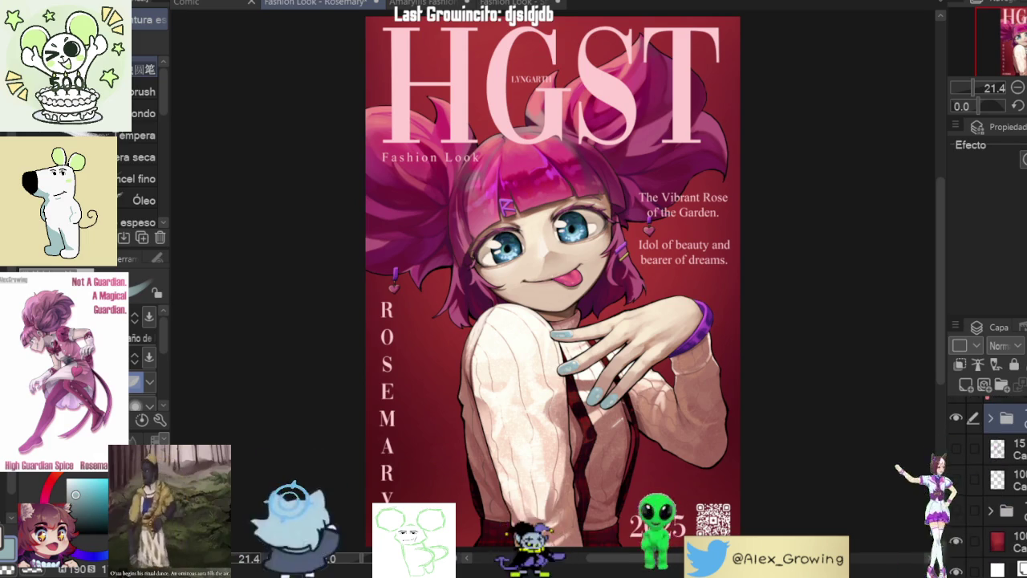
{"action": "left_click", "coordinate": [956, 414]}
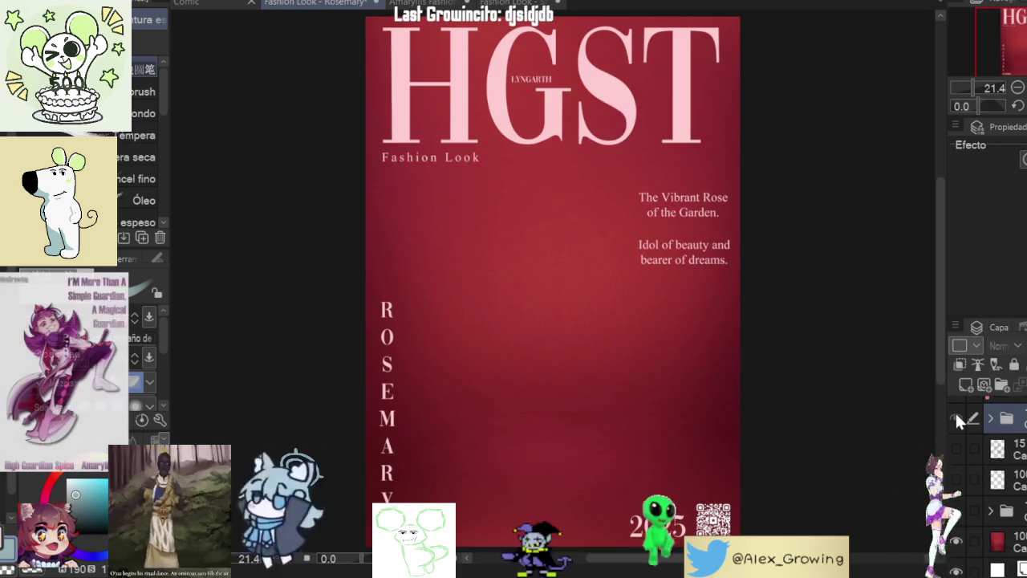
{"action": "left_click", "coordinate": [956, 414]}
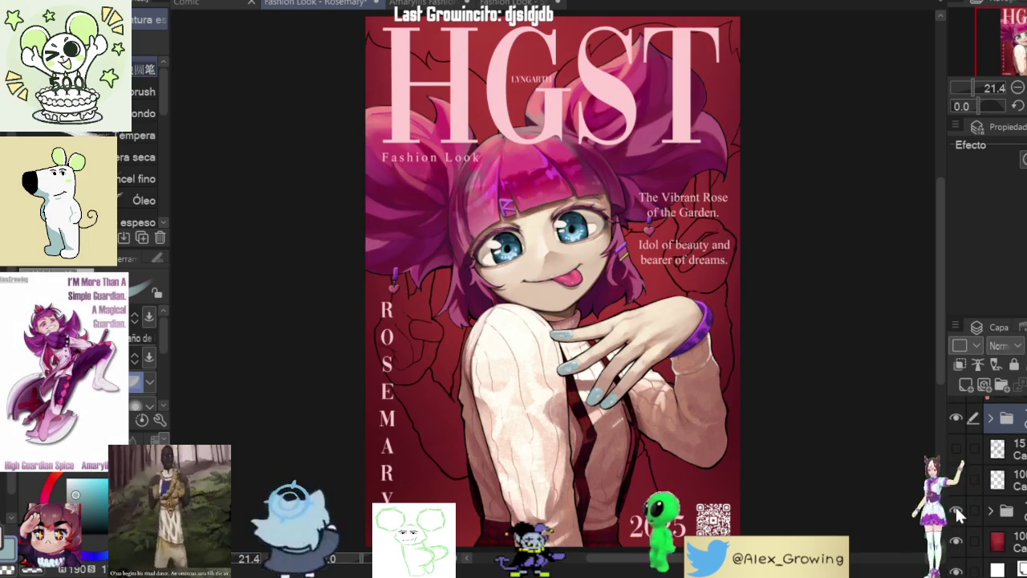
{"action": "key", "text": "ctrl+shift+alt+e"}
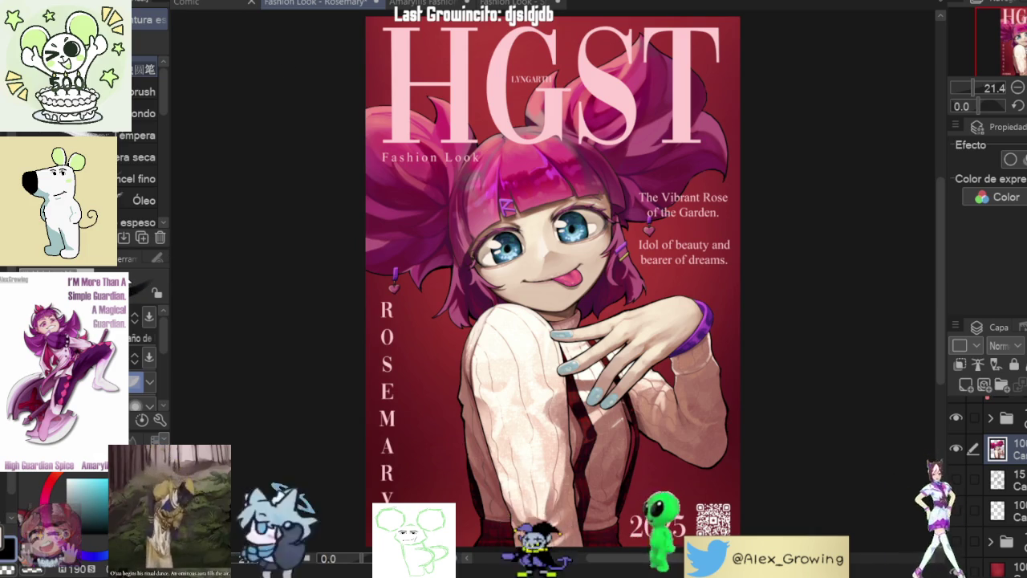
{"action": "key", "text": "ctrl+t"}
Step: Shift the dark silhouette copy slightly left to offset it behind Rosemary
{"action": "left_click_drag", "start_coordinate": [597, 307], "coordinate": [602, 306]}
{"action": "scroll", "coordinate": [600, 301], "scroll_direction": "up", "scroll_amount": 3}
{"action": "scroll", "coordinate": [597, 291], "scroll_direction": "down", "scroll_amount": 2}
{"action": "scroll", "coordinate": [605, 257], "scroll_direction": "up", "scroll_amount": 1}
{"action": "scroll", "coordinate": [607, 244], "scroll_direction": "down", "scroll_amount": 2}
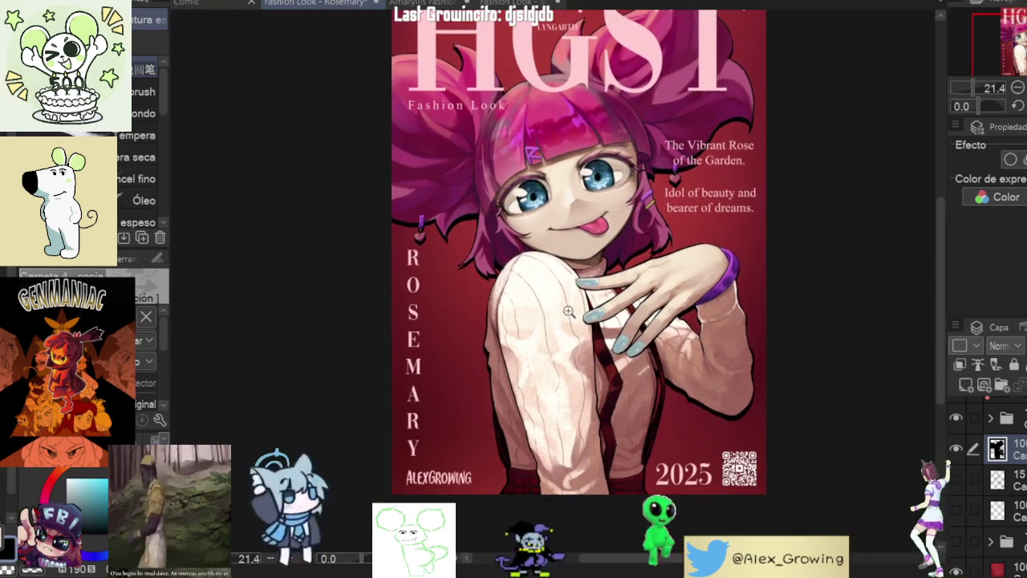
{"action": "scroll", "coordinate": [526, 473], "scroll_direction": "up", "scroll_amount": 2}
{"action": "scroll", "coordinate": [526, 473], "scroll_direction": "up", "scroll_amount": 1}
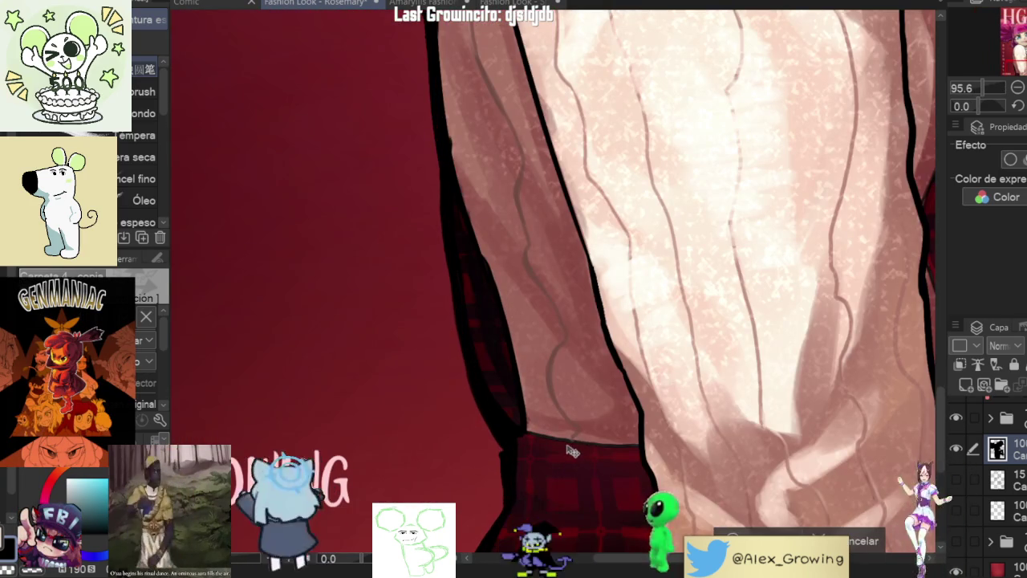
{"action": "scroll", "coordinate": [523, 467], "scroll_direction": "down", "scroll_amount": 1}
{"action": "scroll", "coordinate": [521, 461], "scroll_direction": "down", "scroll_amount": 2}
{"action": "left_click_drag", "start_coordinate": [522, 461], "coordinate": [502, 531]}
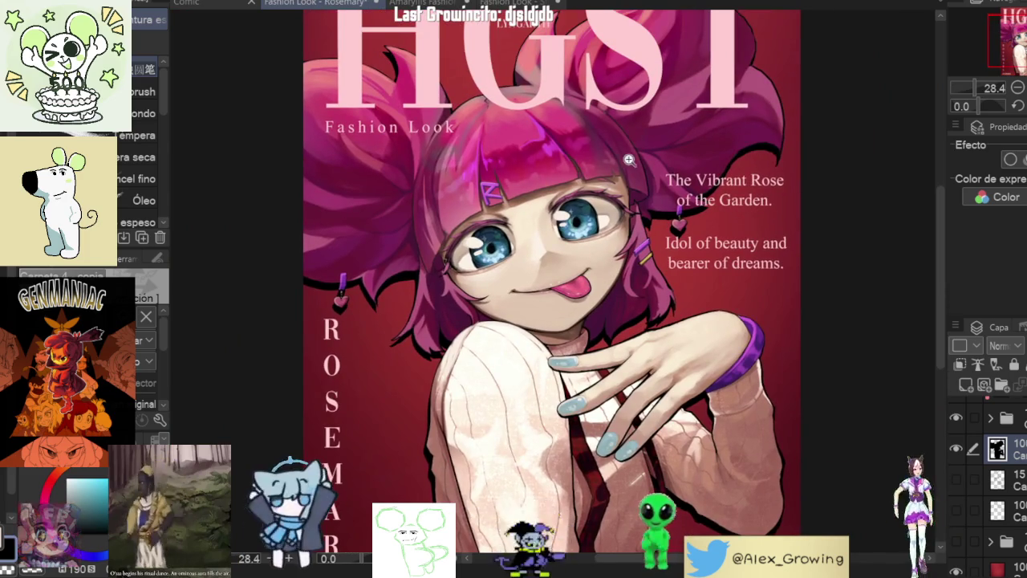
{"action": "scroll", "coordinate": [626, 160], "scroll_direction": "up", "scroll_amount": 1}
Step: Transform the shadow copy again and commit the drop-shadow offset
{"action": "key", "text": "ctrl+t"}
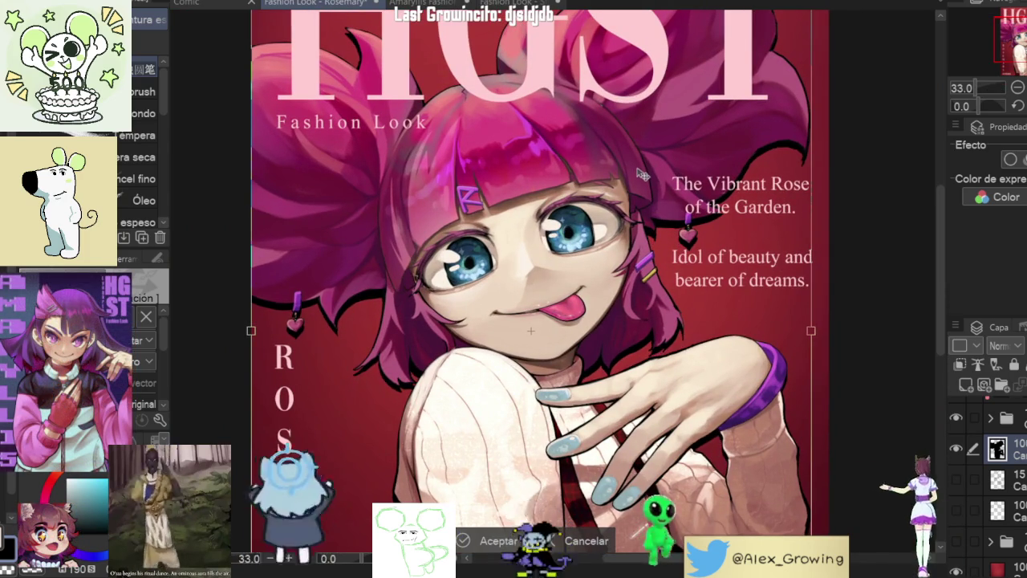
{"action": "scroll", "coordinate": [322, 273], "scroll_direction": "up", "scroll_amount": 1}
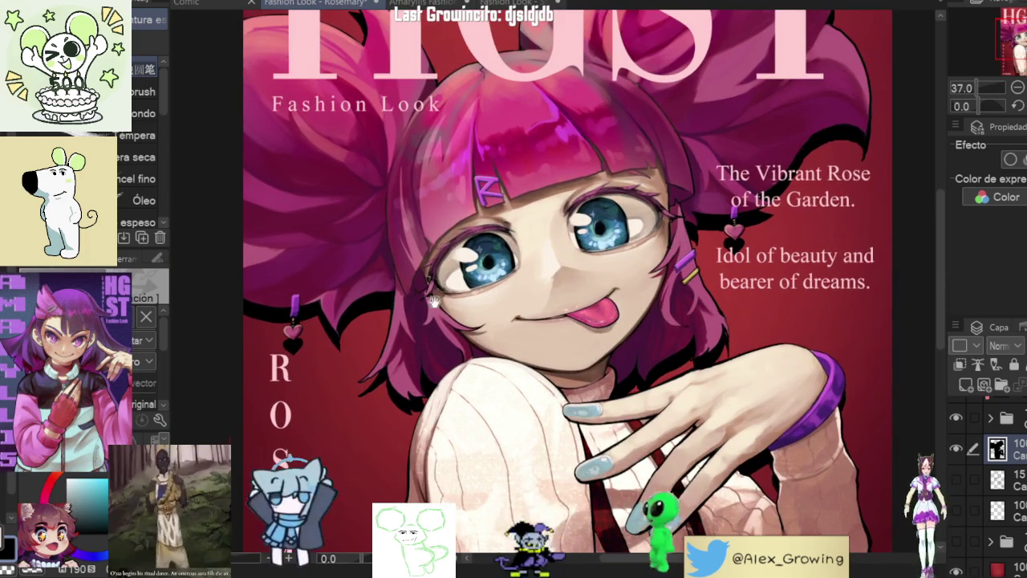
{"action": "left_click_drag", "start_coordinate": [445, 264], "coordinate": [414, 352]}
{"action": "scroll", "coordinate": [638, 208], "scroll_direction": "down", "scroll_amount": 3}
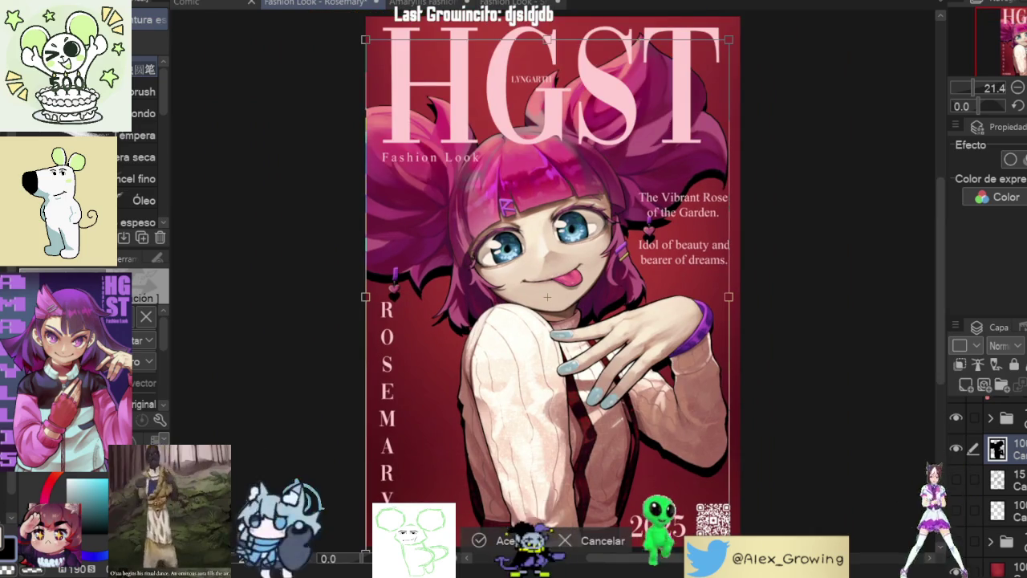
{"action": "key", "text": "Return"}
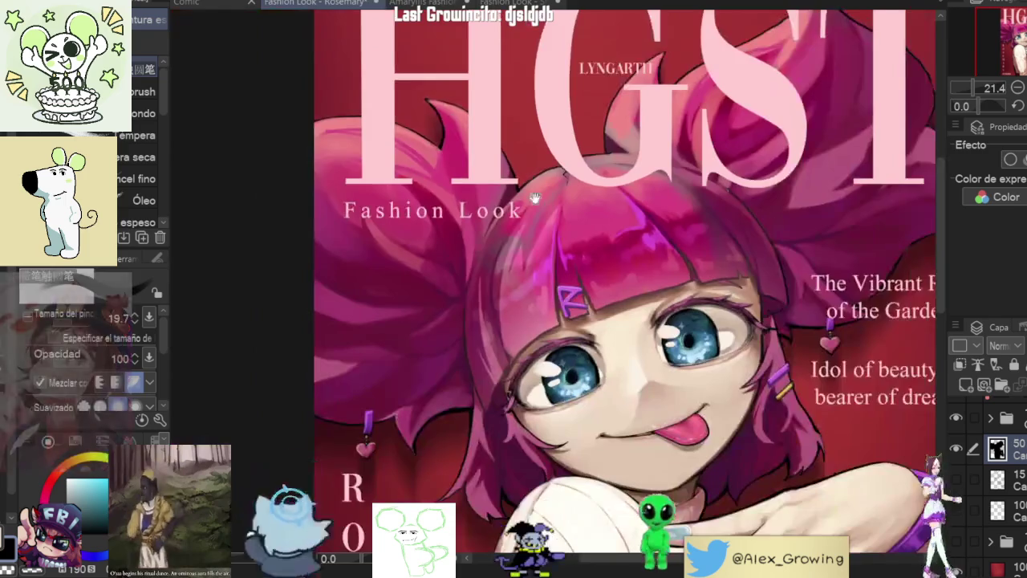
Step: Check the drop shadow: cancel an unneeded transform, fit the whole cover and mirror the view
{"action": "mouse_move", "coordinate": [482, 337]}
{"action": "left_mouse_down"}
{"action": "mouse_move", "coordinate": [500, 381]}
{"action": "mouse_move", "coordinate": [446, 4]}
{"action": "left_mouse_up"}
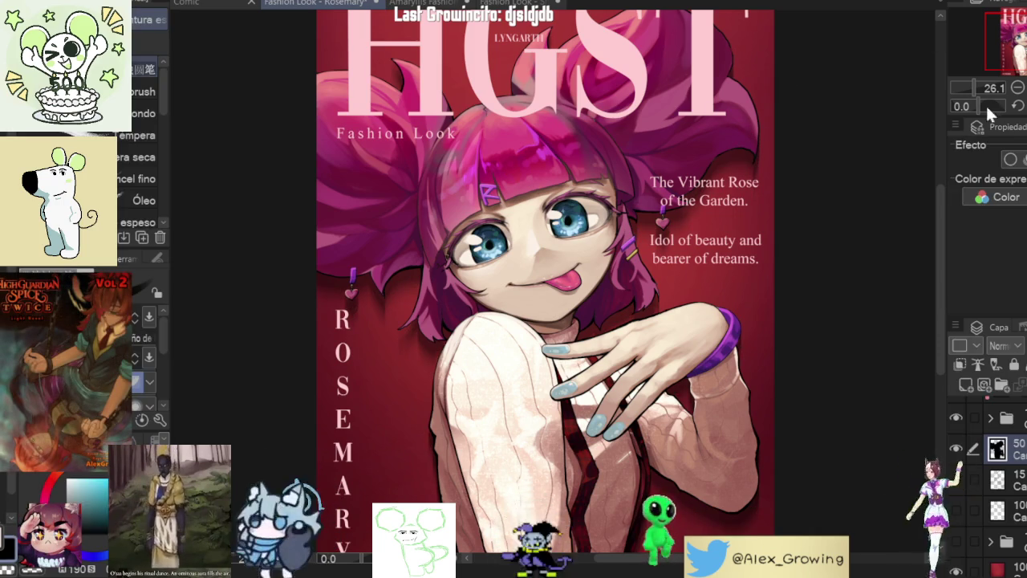
{"action": "scroll", "coordinate": [582, 267], "scroll_direction": "down", "scroll_amount": 1}
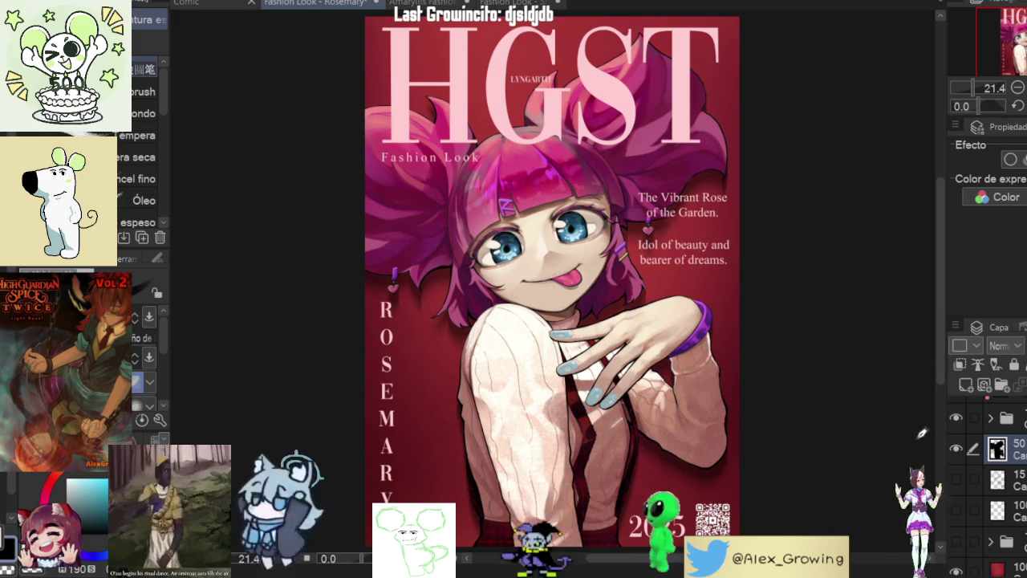
{"action": "key", "text": "ctrl+t"}
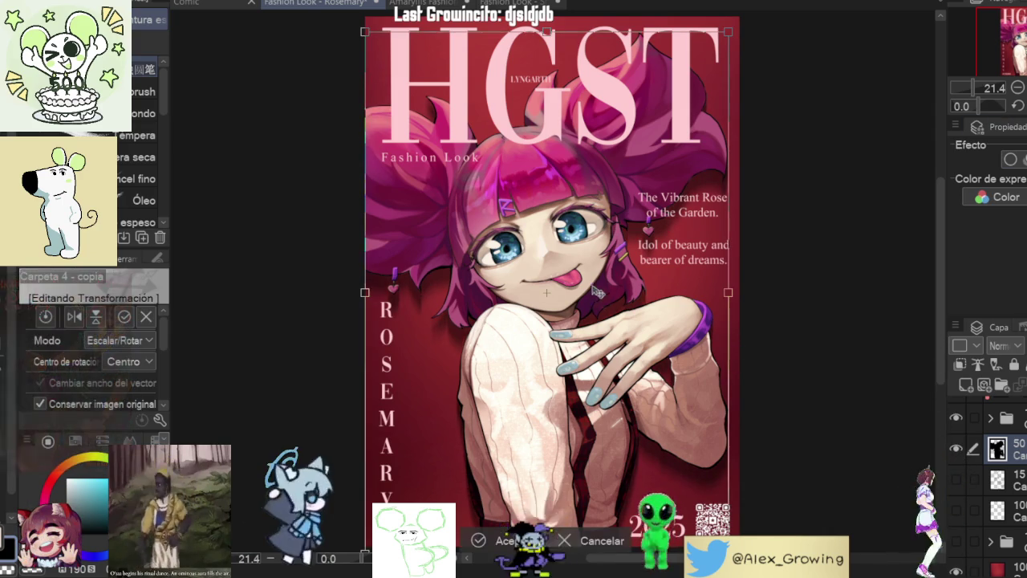
{"action": "scroll", "coordinate": [345, 223], "scroll_direction": "up", "scroll_amount": 2}
{"action": "scroll", "coordinate": [401, 208], "scroll_direction": "up", "scroll_amount": 10}
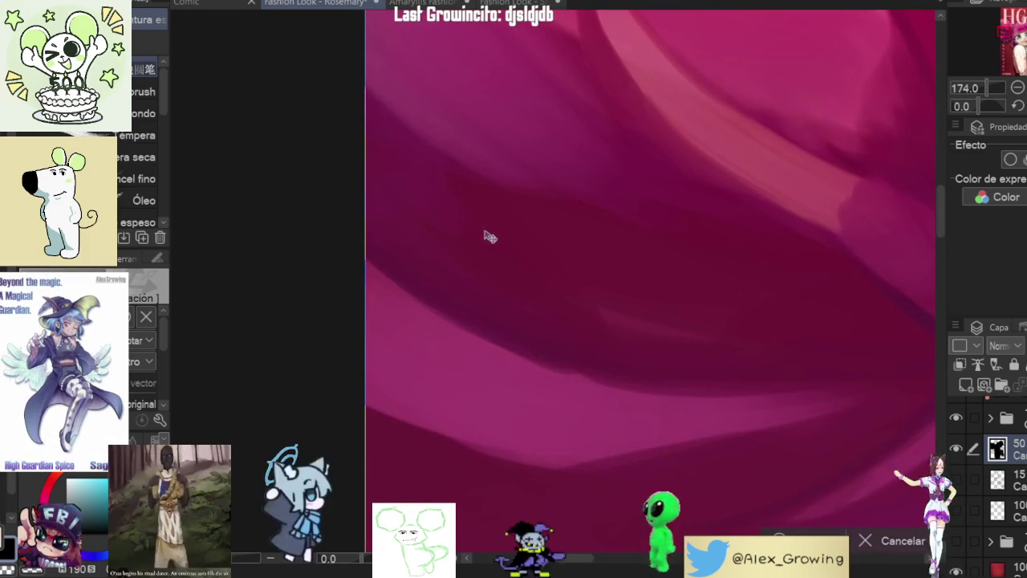
{"action": "left_click", "coordinate": [863, 541]}
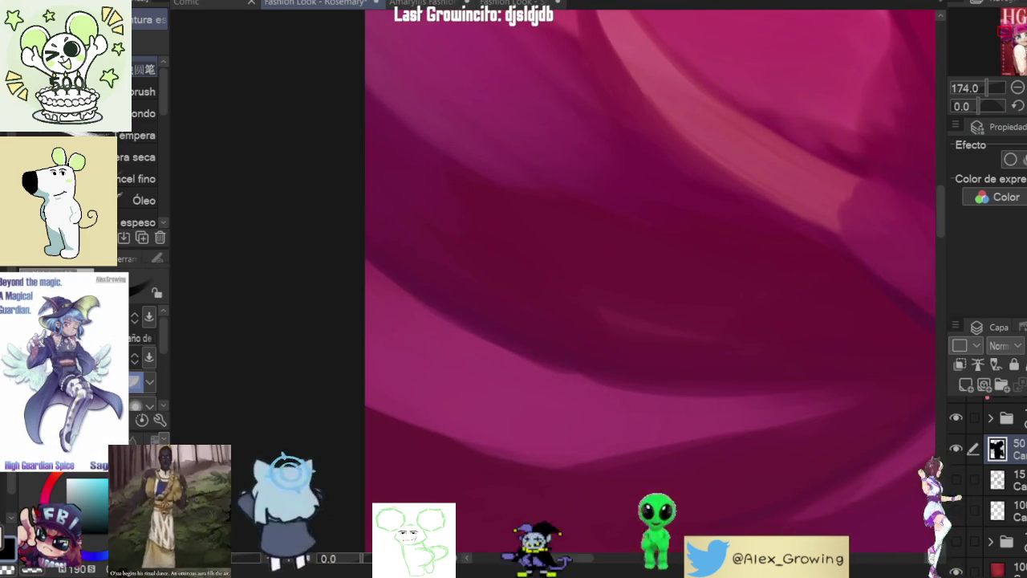
{"action": "key", "text": "ctrl+0"}
{"action": "key", "text": "h"}
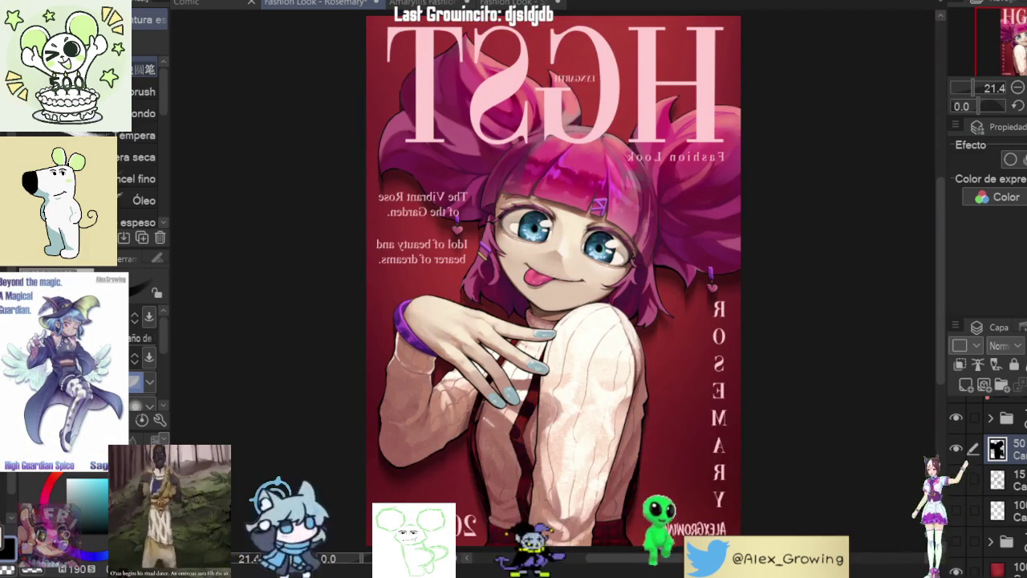
{"action": "key", "text": "h"}
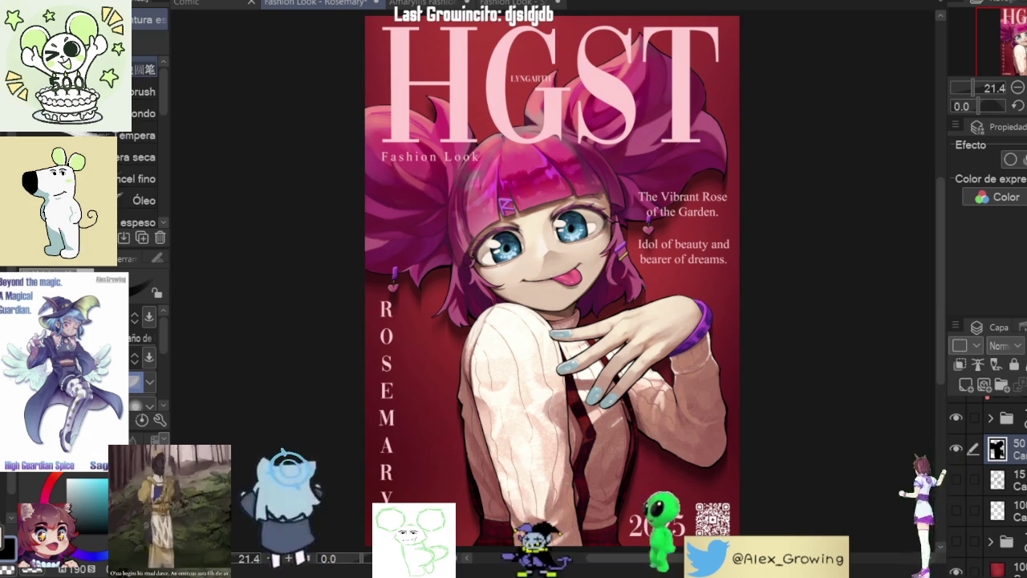
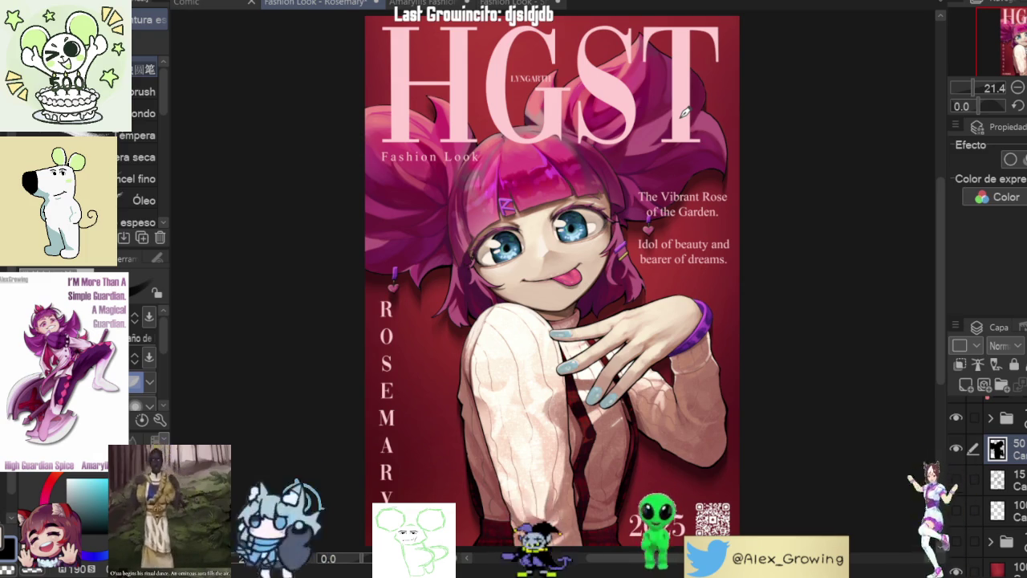
Step: Toggle the HGST title text and character layers off and on to compare, then select the layer folder
{"action": "scroll", "coordinate": [987, 490], "scroll_direction": "up", "scroll_amount": 3}
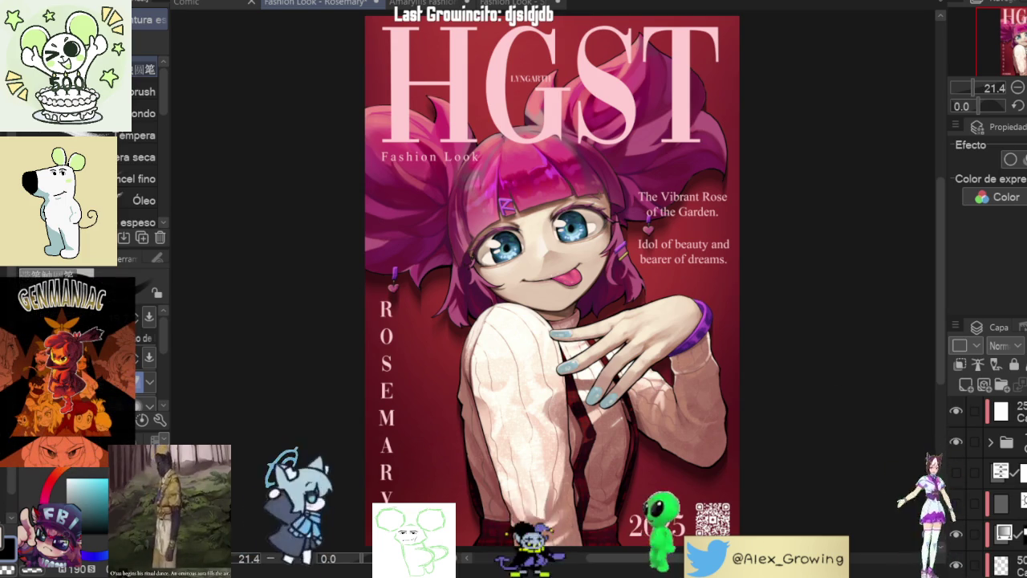
{"action": "left_click", "coordinate": [952, 441]}
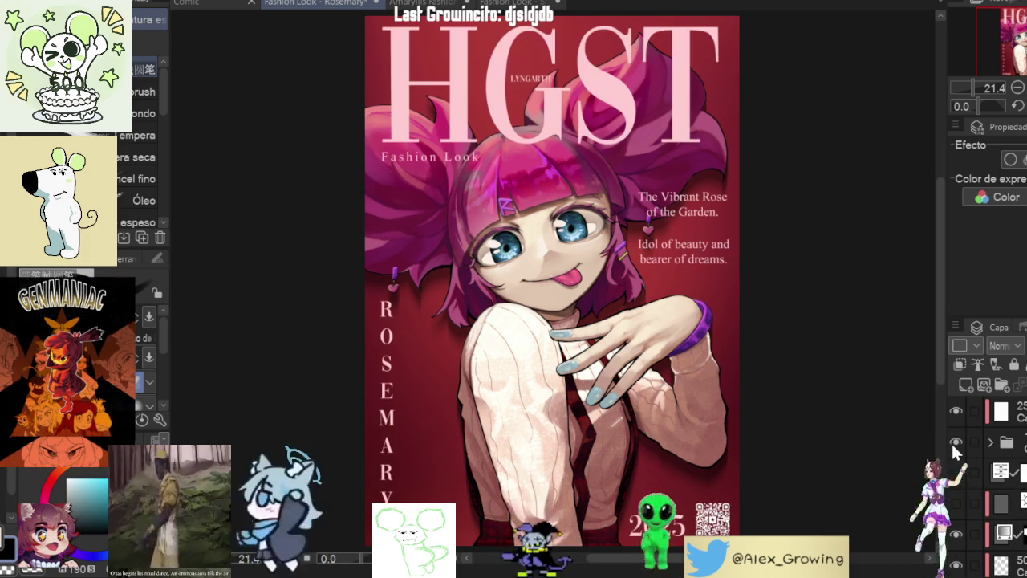
{"action": "scroll", "coordinate": [958, 442], "scroll_direction": "down", "scroll_amount": 3}
{"action": "scroll", "coordinate": [963, 442], "scroll_direction": "up", "scroll_amount": 3}
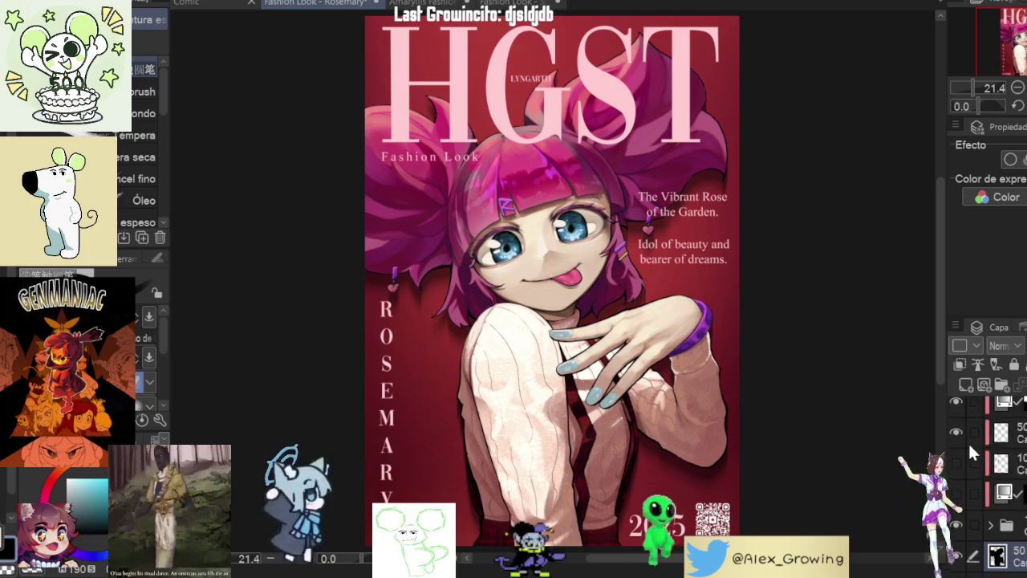
{"action": "left_click", "coordinate": [955, 442]}
{"action": "scroll", "coordinate": [957, 438], "scroll_direction": "up", "scroll_amount": 2}
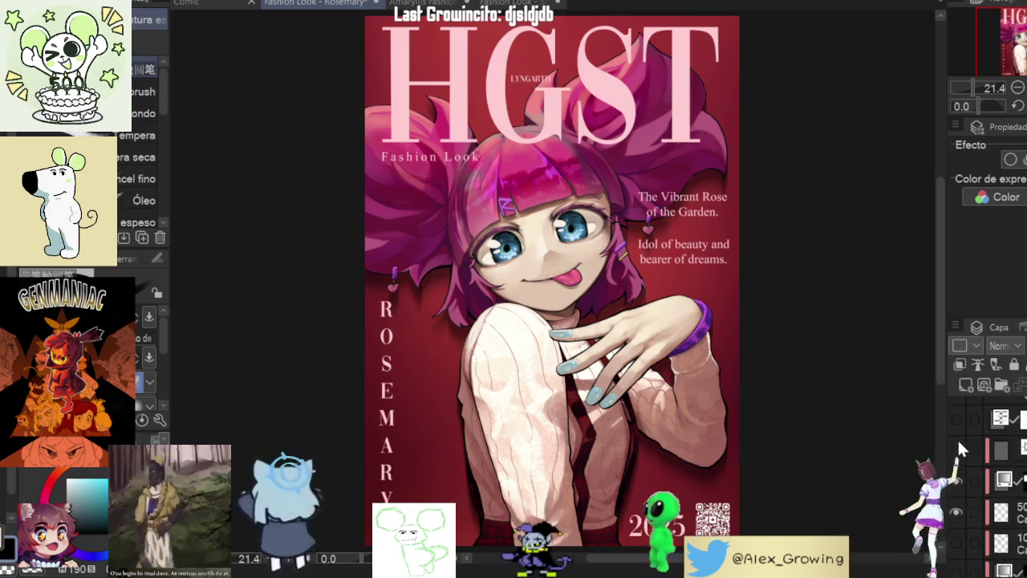
{"action": "left_click", "coordinate": [955, 498]}
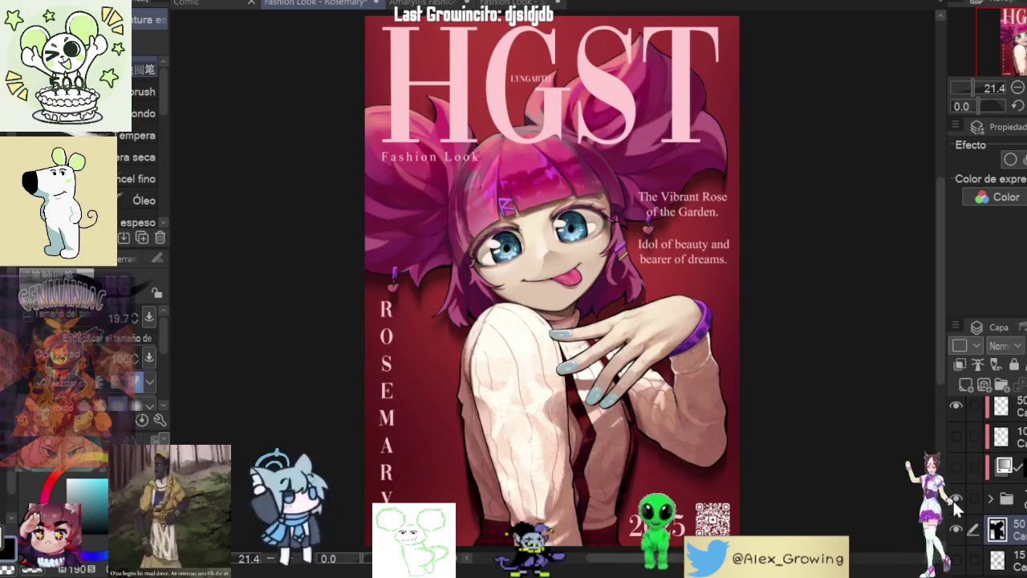
{"action": "left_click", "coordinate": [955, 498]}
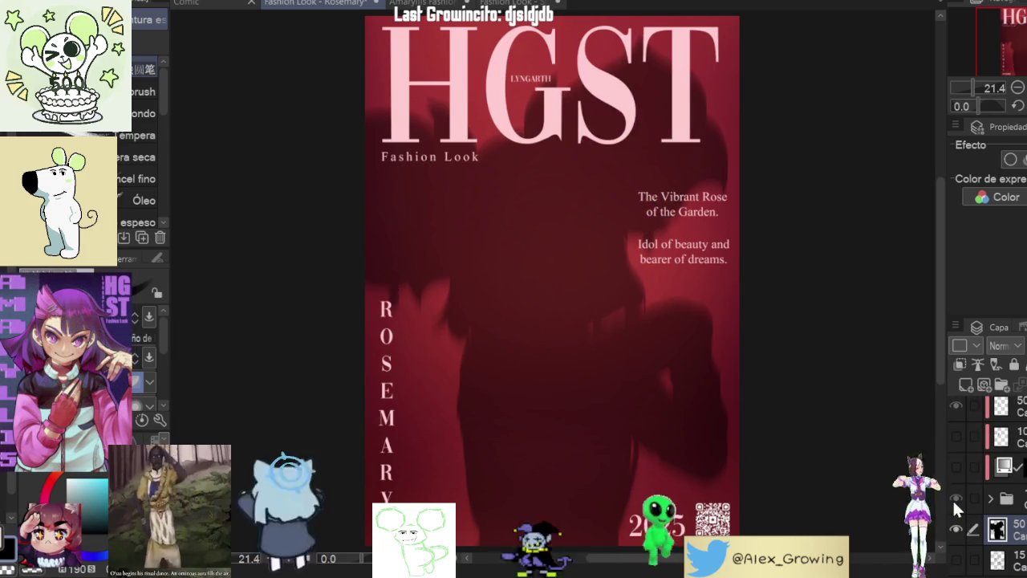
{"action": "left_click", "coordinate": [955, 498]}
{"action": "left_click", "coordinate": [1002, 499]}
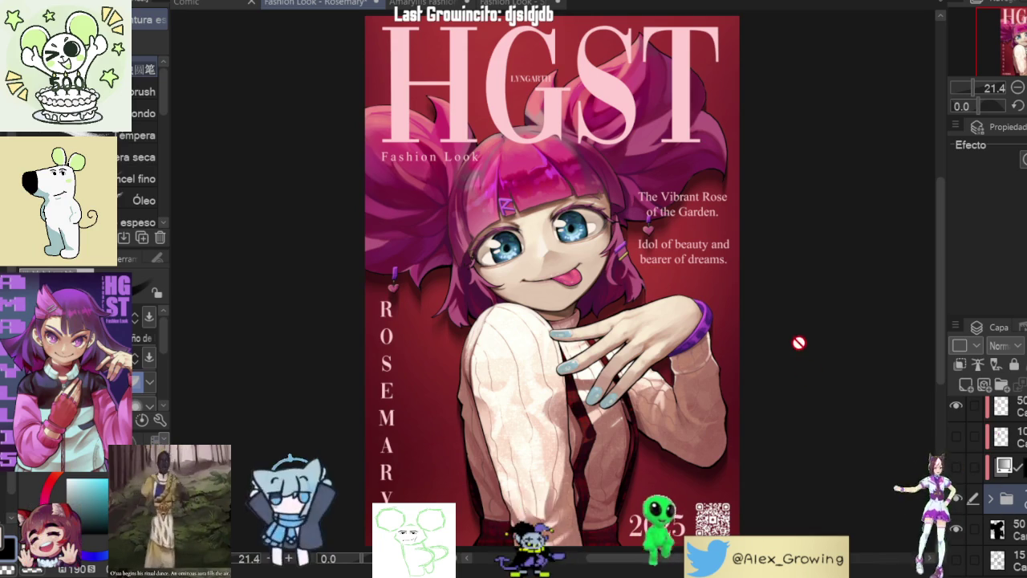
Step: Zoom in on the sweater strap and fingernails, then fit the whole cover in the window
{"action": "scroll", "coordinate": [532, 357], "scroll_direction": "up", "scroll_amount": 2}
{"action": "scroll", "coordinate": [746, 352], "scroll_direction": "up", "scroll_amount": 1}
{"action": "scroll", "coordinate": [729, 354], "scroll_direction": "down", "scroll_amount": 1}
{"action": "scroll", "coordinate": [699, 394], "scroll_direction": "up", "scroll_amount": 3}
{"action": "scroll", "coordinate": [625, 407], "scroll_direction": "down", "scroll_amount": 5}
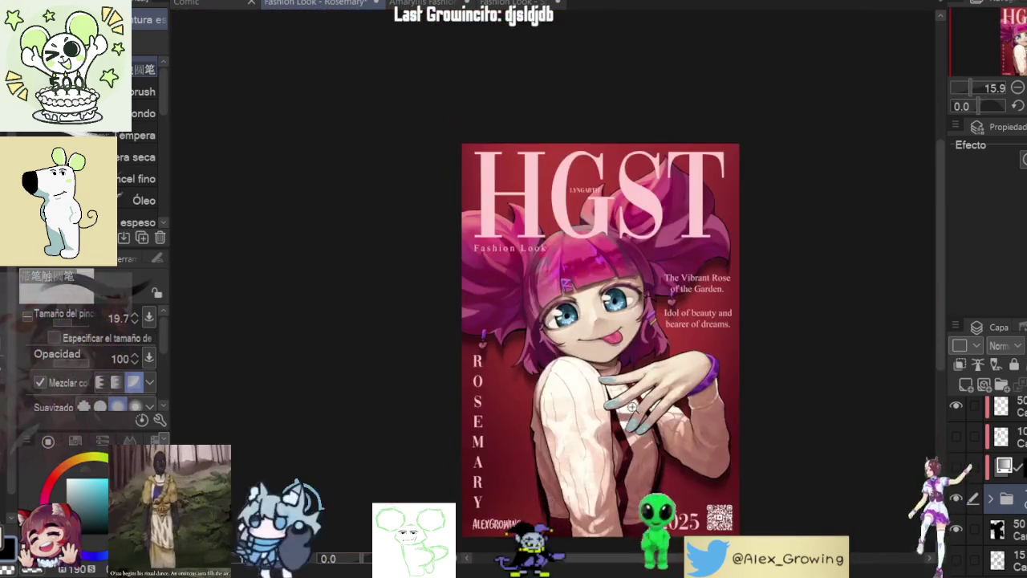
{"action": "scroll", "coordinate": [625, 408], "scroll_direction": "up", "scroll_amount": 2}
{"action": "scroll", "coordinate": [624, 337], "scroll_direction": "up", "scroll_amount": 1}
{"action": "scroll", "coordinate": [622, 281], "scroll_direction": "down", "scroll_amount": 2}
{"action": "scroll", "coordinate": [620, 245], "scroll_direction": "up", "scroll_amount": 1}
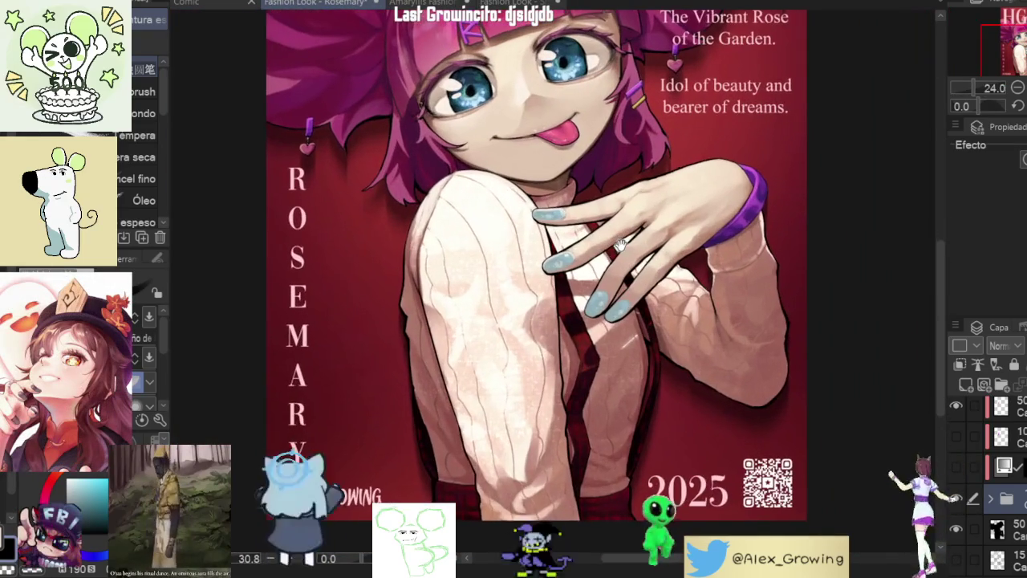
{"action": "scroll", "coordinate": [620, 245], "scroll_direction": "up", "scroll_amount": 1}
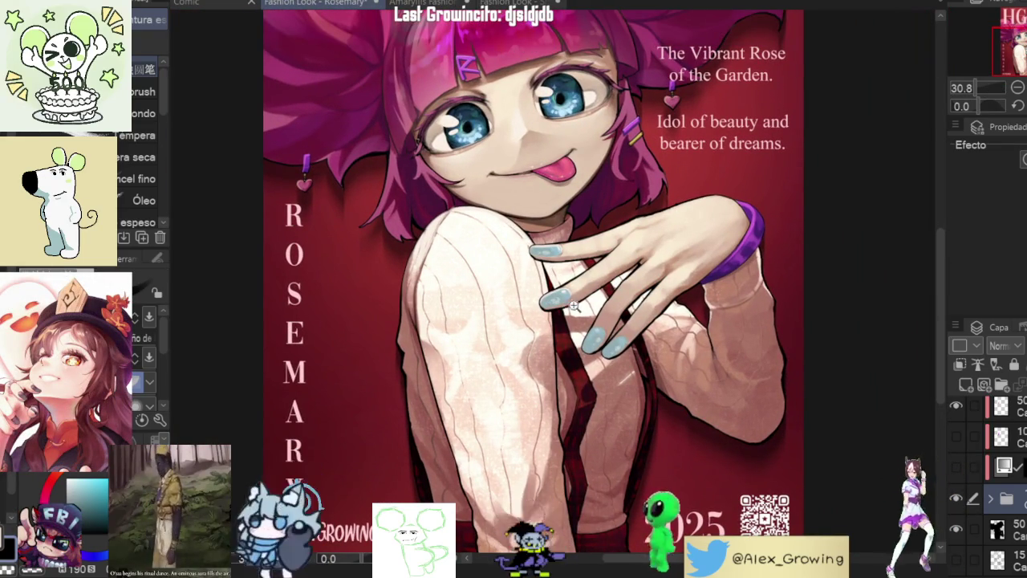
{"action": "mouse_move", "coordinate": [592, 429]}
{"action": "left_mouse_down"}
{"action": "mouse_move", "coordinate": [646, 415]}
{"action": "mouse_move", "coordinate": [487, 245]}
{"action": "left_mouse_up"}
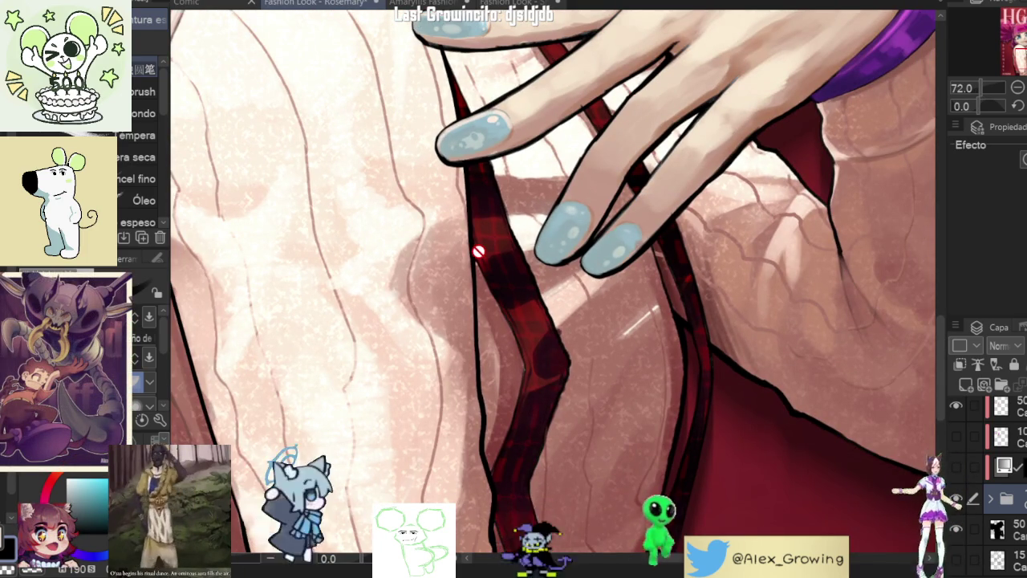
{"action": "key", "text": "ctrl+0"}
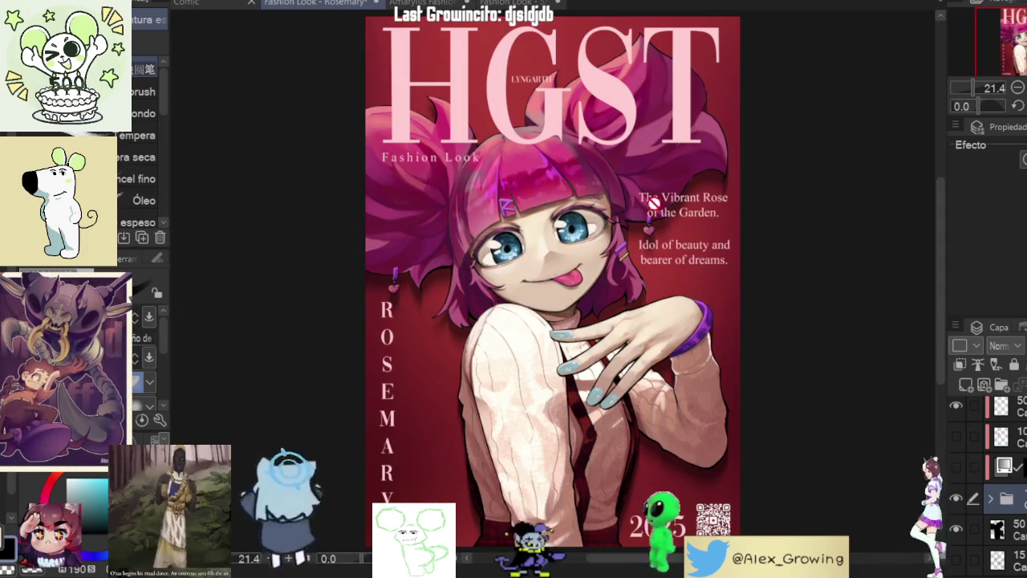
Step: Briefly hide the character artwork to compare, then inspect the face up close
{"action": "scroll", "coordinate": [539, 233], "scroll_direction": "up", "scroll_amount": 2}
{"action": "left_click", "coordinate": [955, 499]}
{"action": "scroll", "coordinate": [700, 240], "scroll_direction": "up", "scroll_amount": 1}
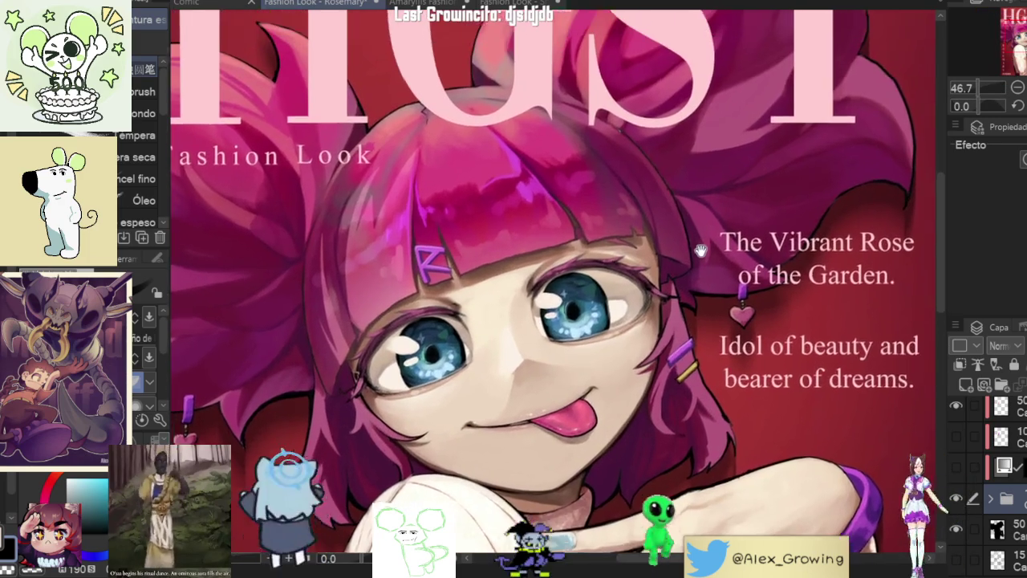
{"action": "scroll", "coordinate": [741, 287], "scroll_direction": "up", "scroll_amount": 2}
{"action": "scroll", "coordinate": [727, 291], "scroll_direction": "up", "scroll_amount": 1}
{"action": "scroll", "coordinate": [720, 294], "scroll_direction": "up", "scroll_amount": 1}
{"action": "scroll", "coordinate": [721, 294], "scroll_direction": "down", "scroll_amount": 2}
{"action": "scroll", "coordinate": [720, 294], "scroll_direction": "down", "scroll_amount": 1}
{"action": "scroll", "coordinate": [682, 355], "scroll_direction": "up", "scroll_amount": 3}
{"action": "scroll", "coordinate": [682, 355], "scroll_direction": "up", "scroll_amount": 1}
{"action": "scroll", "coordinate": [682, 355], "scroll_direction": "down", "scroll_amount": 1}
{"action": "scroll", "coordinate": [698, 321], "scroll_direction": "up", "scroll_amount": 1}
{"action": "scroll", "coordinate": [708, 305], "scroll_direction": "up", "scroll_amount": 2}
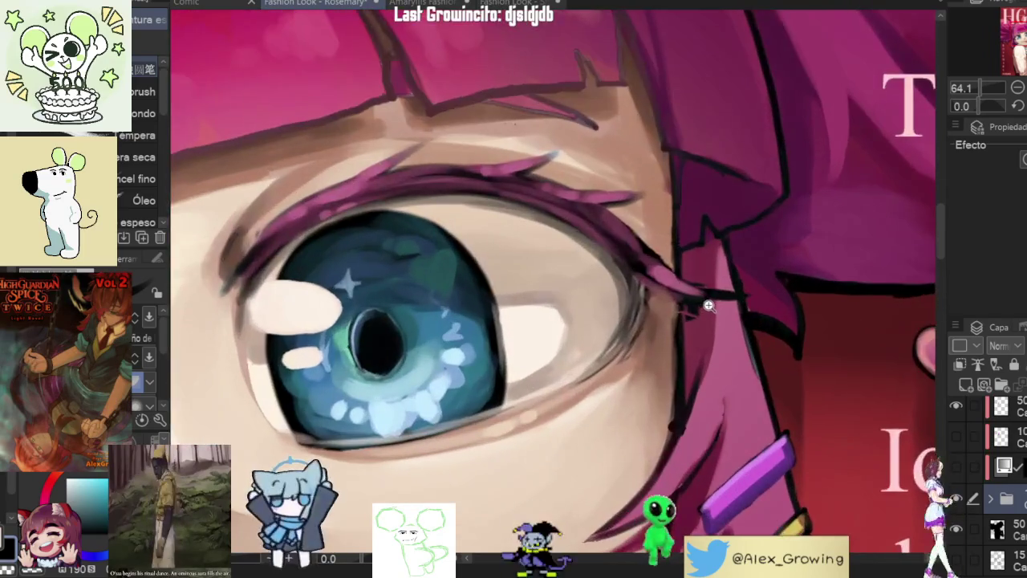
{"action": "scroll", "coordinate": [708, 305], "scroll_direction": "down", "scroll_amount": 2}
{"action": "scroll", "coordinate": [709, 304], "scroll_direction": "down", "scroll_amount": 1}
{"action": "scroll", "coordinate": [682, 273], "scroll_direction": "down", "scroll_amount": 1}
{"action": "mouse_move", "coordinate": [657, 260]}
{"action": "left_mouse_down"}
{"action": "mouse_move", "coordinate": [656, 250]}
{"action": "mouse_move", "coordinate": [639, 262]}
{"action": "left_mouse_up"}
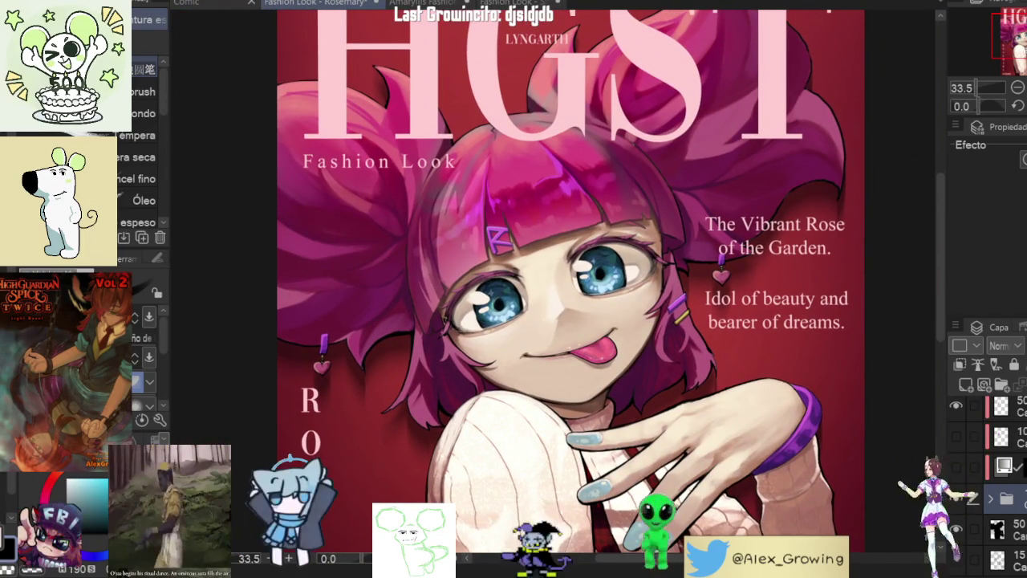
{"action": "scroll", "coordinate": [519, 150], "scroll_direction": "down", "scroll_amount": 2}
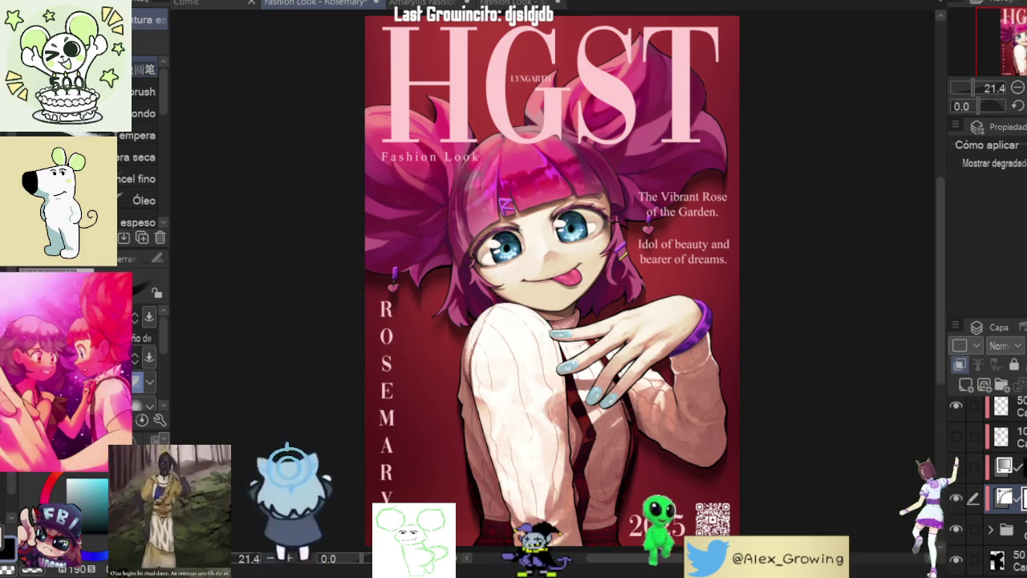
{"action": "key", "text": "v"}
{"action": "key", "text": "v"}
{"action": "key", "text": "v"}
{"action": "key", "text": "v"}
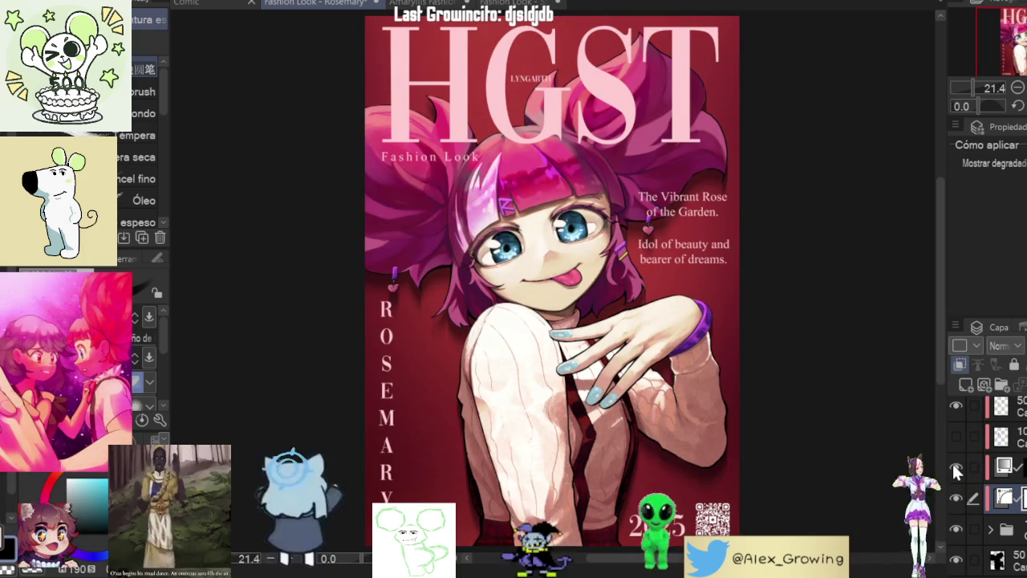
{"action": "scroll", "coordinate": [955, 469], "scroll_direction": "down", "scroll_amount": 3}
{"action": "left_click", "coordinate": [956, 473]}
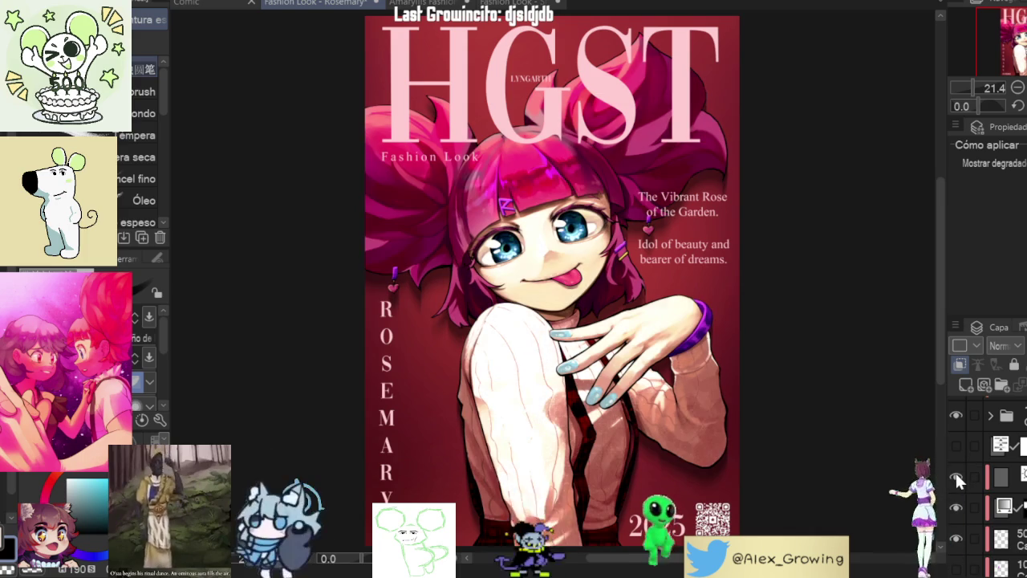
{"action": "left_click", "coordinate": [955, 469]}
{"action": "left_click", "coordinate": [956, 447]}
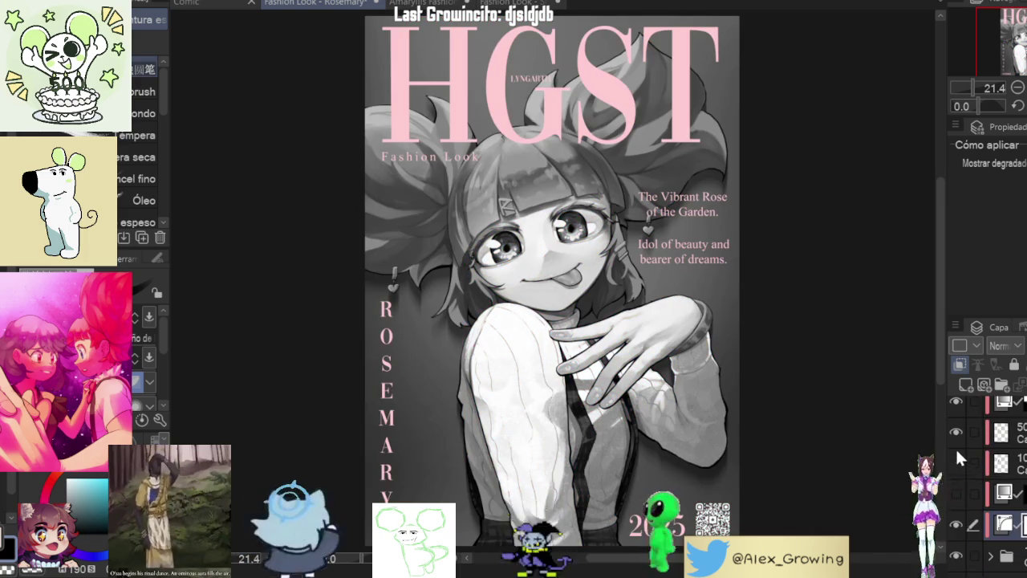
{"action": "left_click", "coordinate": [958, 524]}
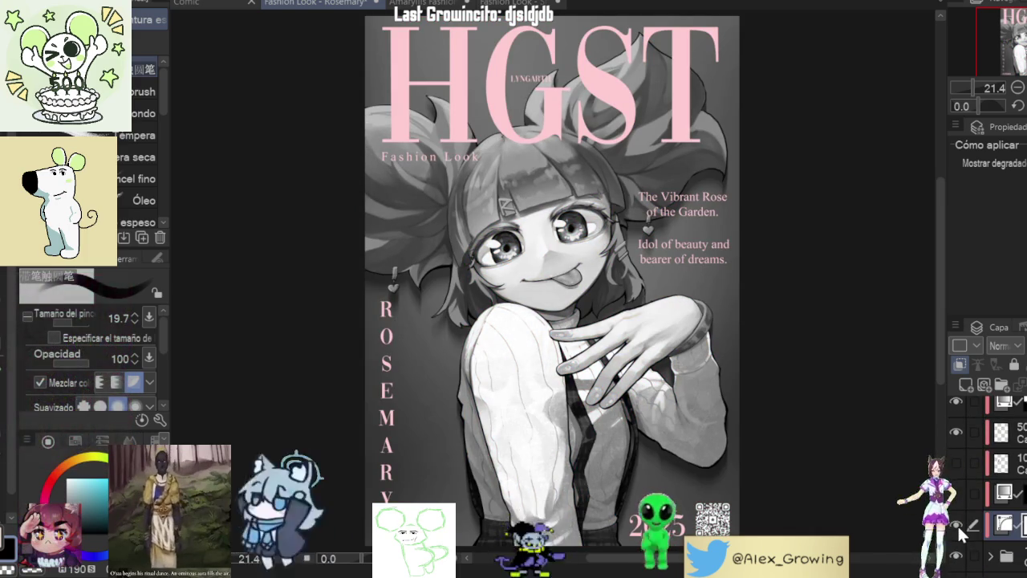
{"action": "left_click", "coordinate": [957, 524]}
{"action": "left_click", "coordinate": [957, 524]}
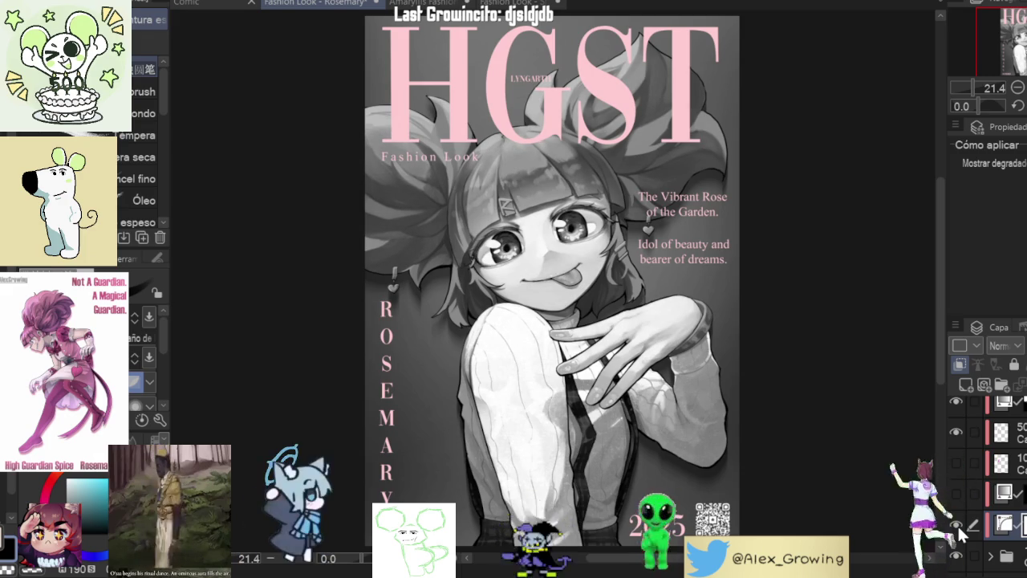
{"action": "scroll", "coordinate": [963, 499], "scroll_direction": "up", "scroll_amount": 3}
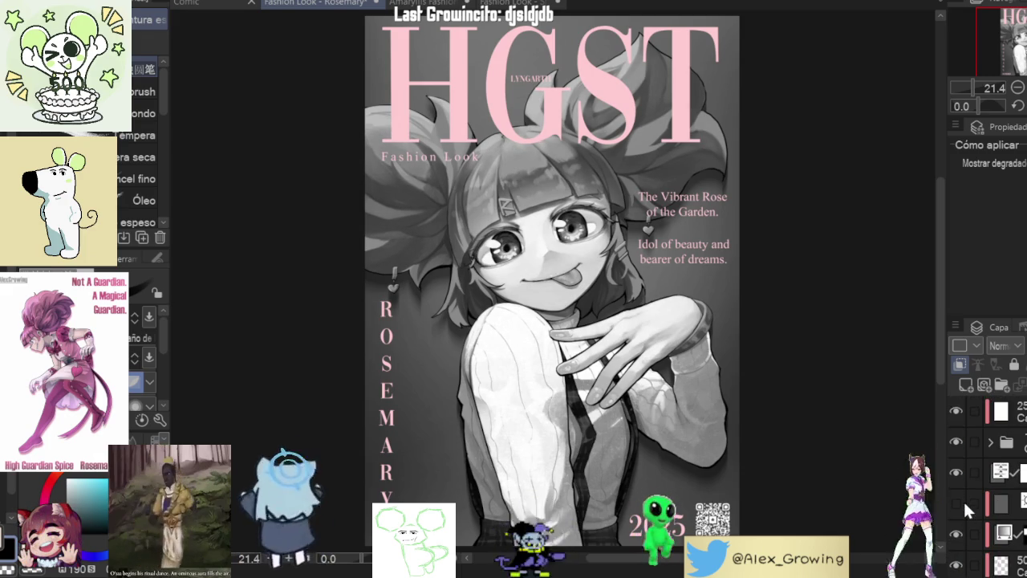
{"action": "left_click", "coordinate": [955, 509]}
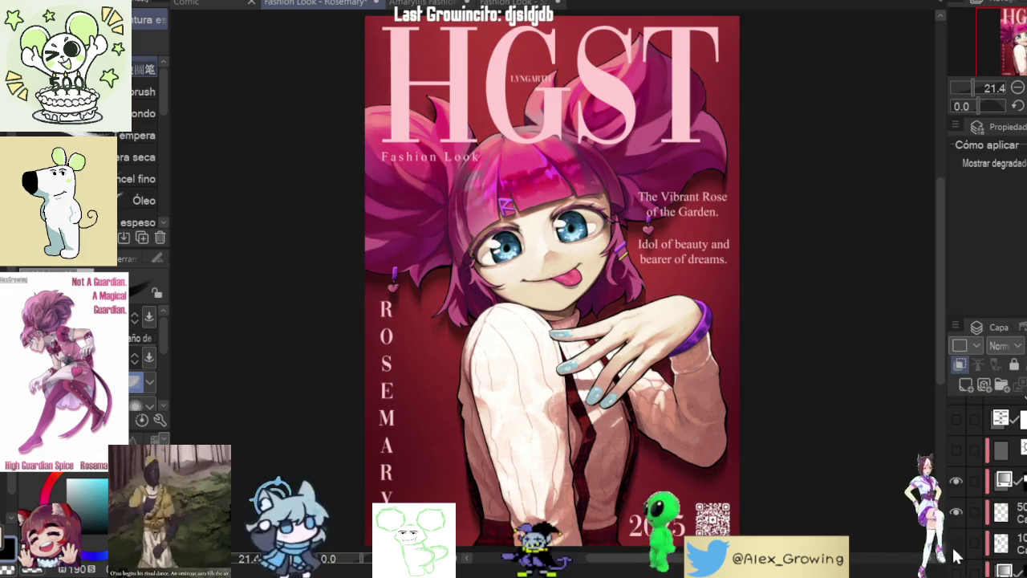
{"action": "scroll", "coordinate": [954, 513], "scroll_direction": "down", "scroll_amount": 2}
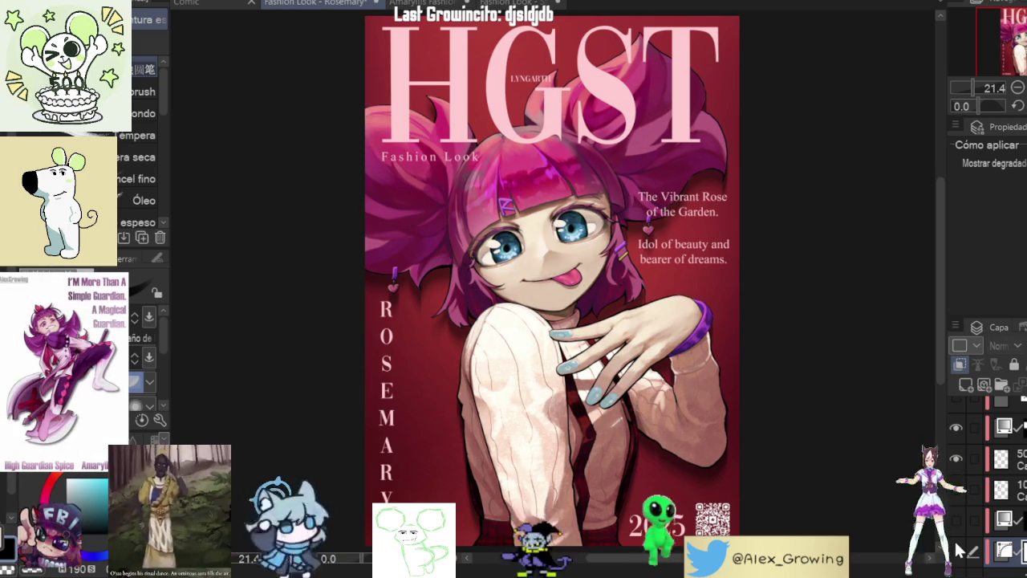
{"action": "left_click", "coordinate": [955, 550]}
{"action": "left_click", "coordinate": [956, 550]}
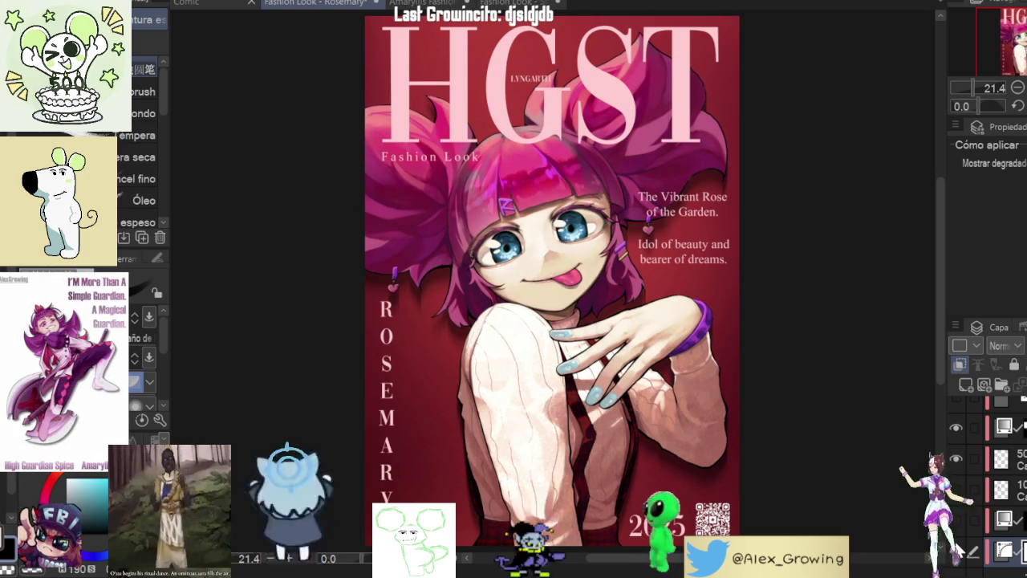
{"action": "left_click", "coordinate": [956, 551]}
{"action": "left_click", "coordinate": [956, 550]}
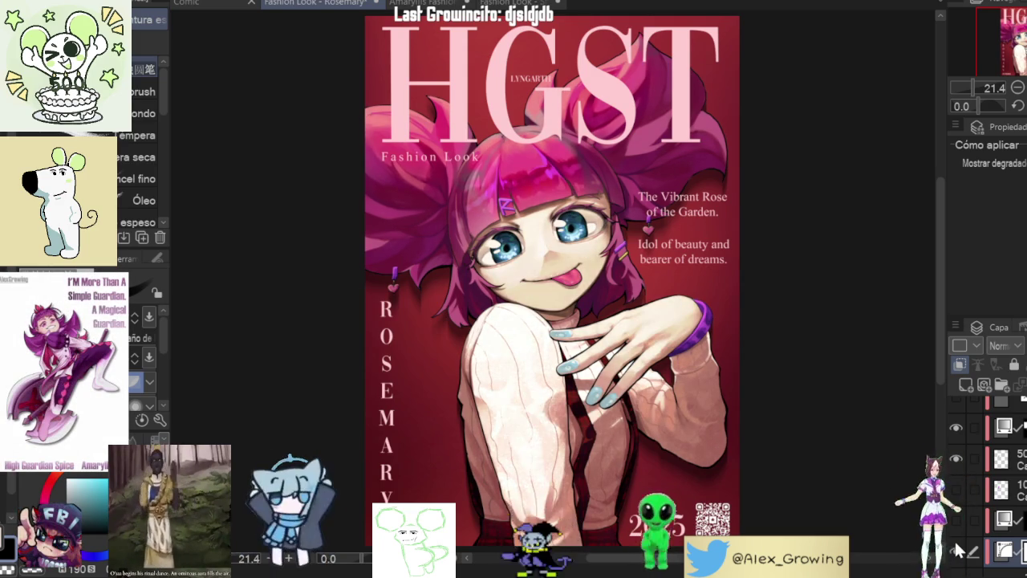
{"action": "scroll", "coordinate": [553, 397], "scroll_direction": "up", "scroll_amount": 5}
{"action": "scroll", "coordinate": [603, 407], "scroll_direction": "down", "scroll_amount": 3}
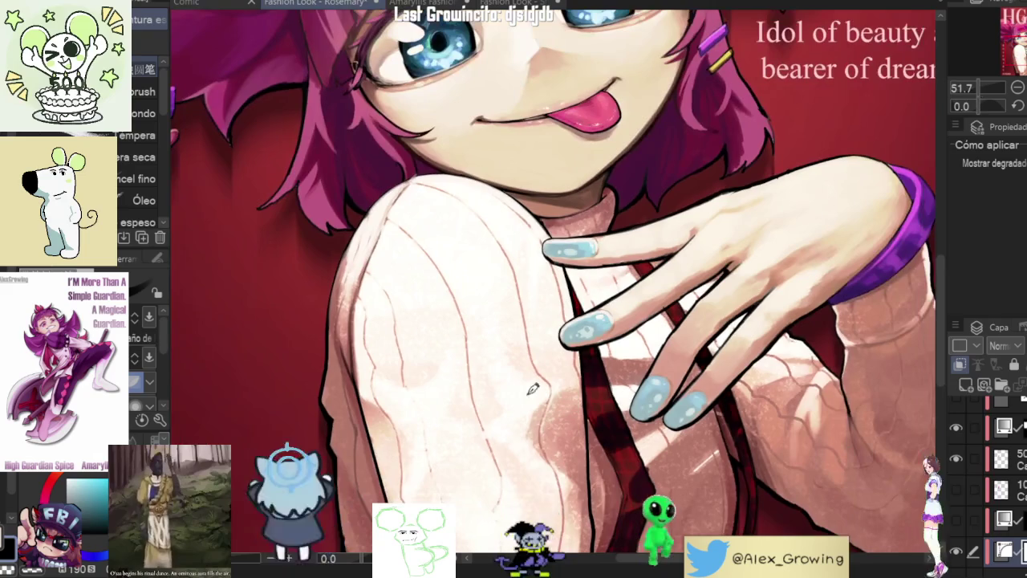
{"action": "scroll", "coordinate": [687, 291], "scroll_direction": "down", "scroll_amount": 2}
{"action": "scroll", "coordinate": [688, 290], "scroll_direction": "down", "scroll_amount": 3}
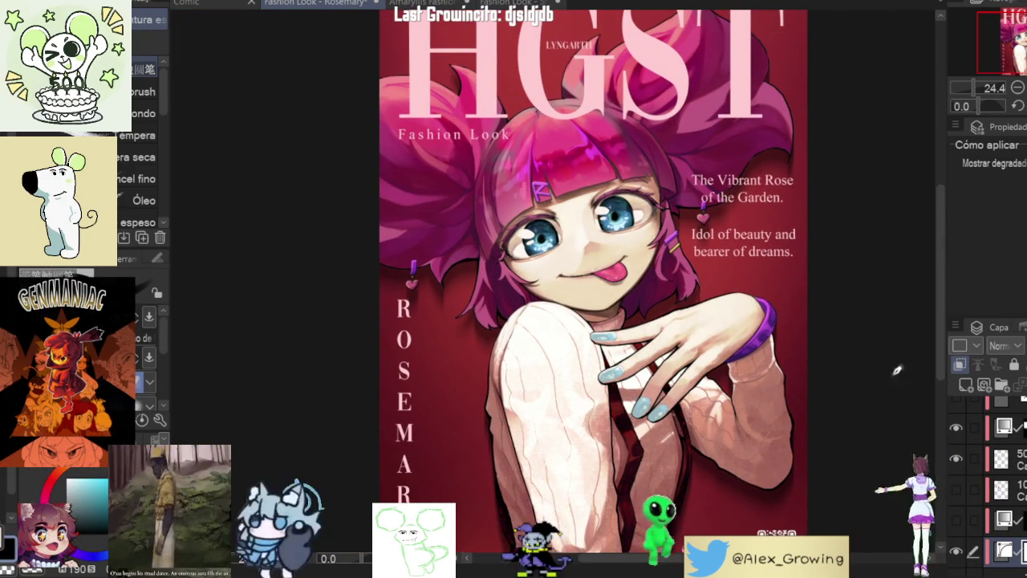
Step: Toggle layers to compare, then switch the grayscale check layer on and back off
{"action": "scroll", "coordinate": [979, 478], "scroll_direction": "up", "scroll_amount": 3}
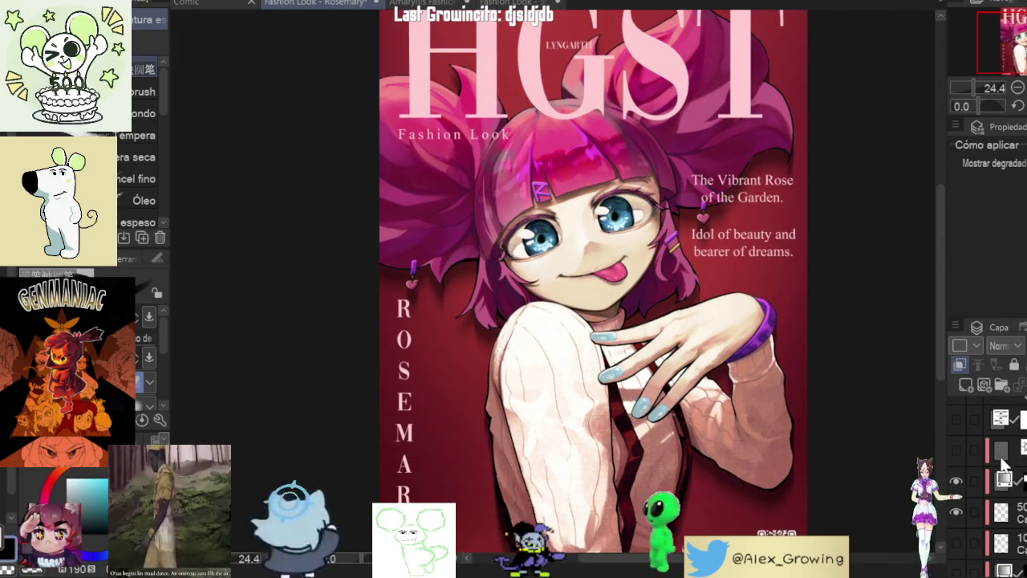
{"action": "left_click", "coordinate": [951, 476]}
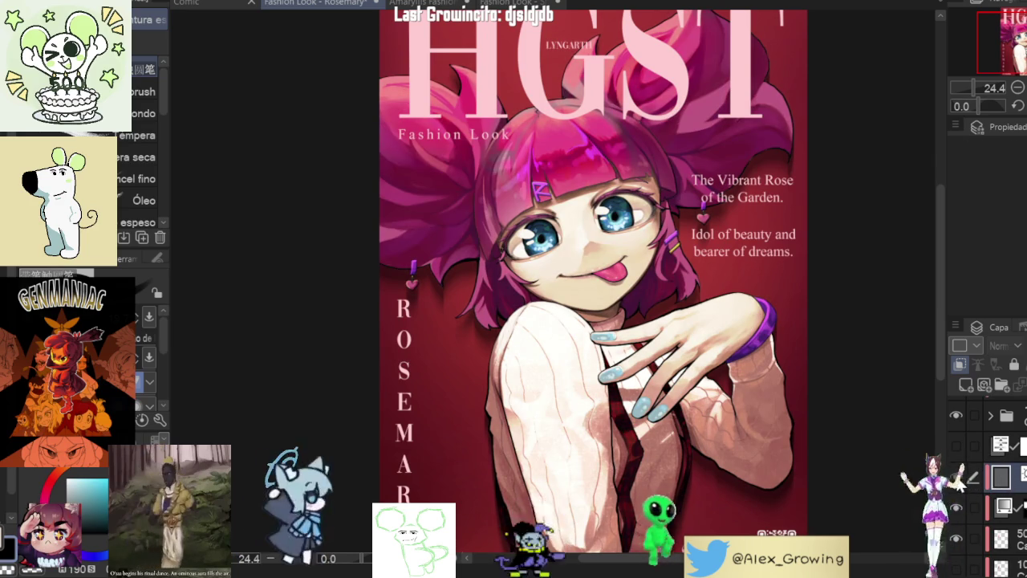
{"action": "left_click", "coordinate": [954, 447]}
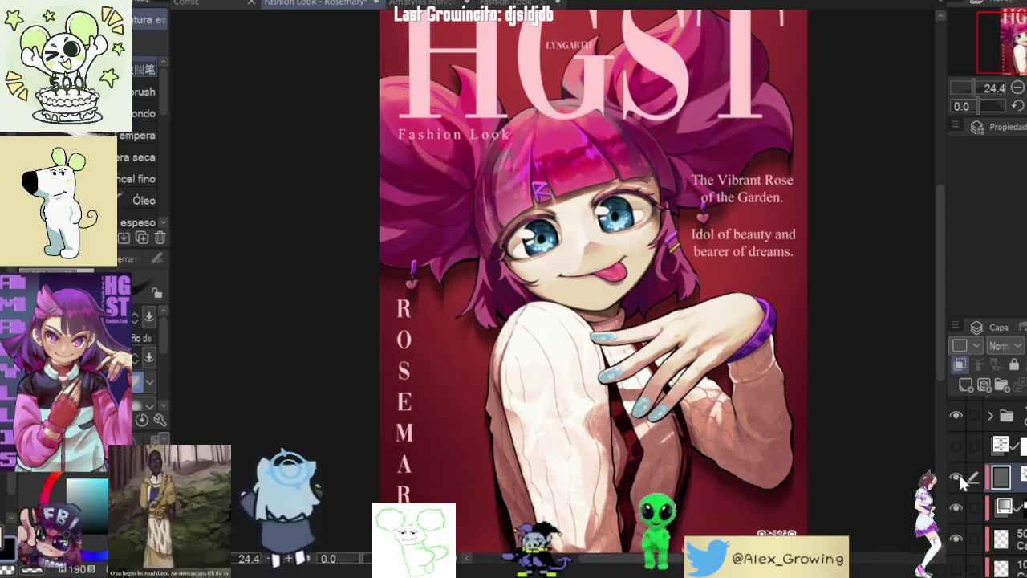
{"action": "scroll", "coordinate": [271, 318], "scroll_direction": "down", "scroll_amount": 1}
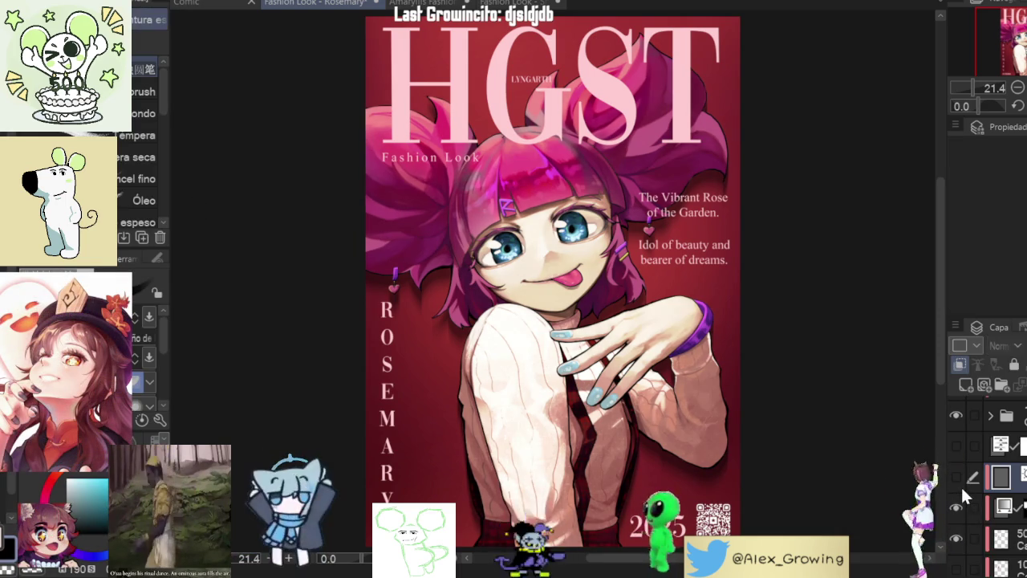
{"action": "left_click", "coordinate": [956, 443]}
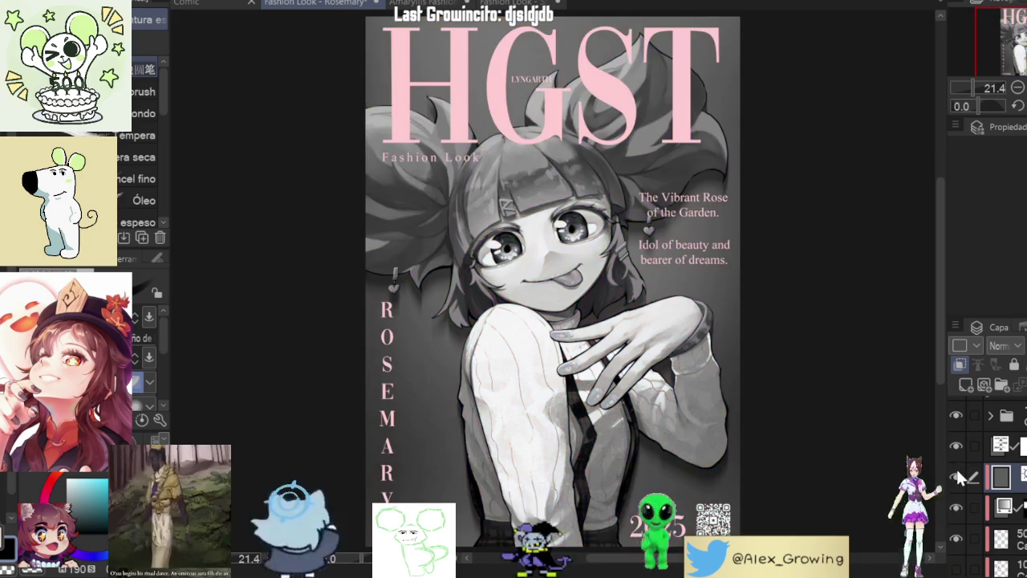
{"action": "left_click", "coordinate": [956, 446]}
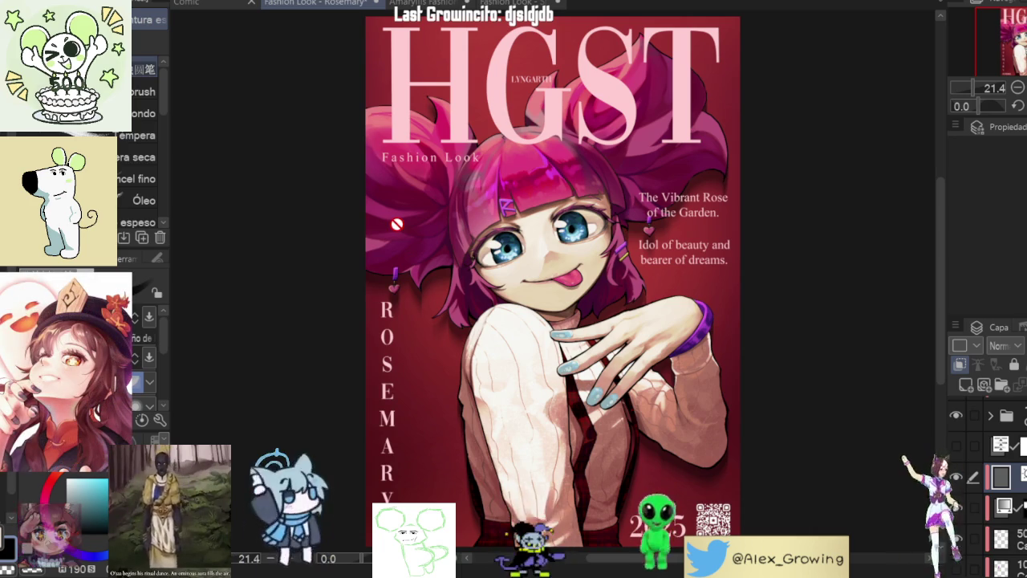
Step: Zoom around the cover and fit it back to the window
{"action": "scroll", "coordinate": [543, 257], "scroll_direction": "up", "scroll_amount": 3}
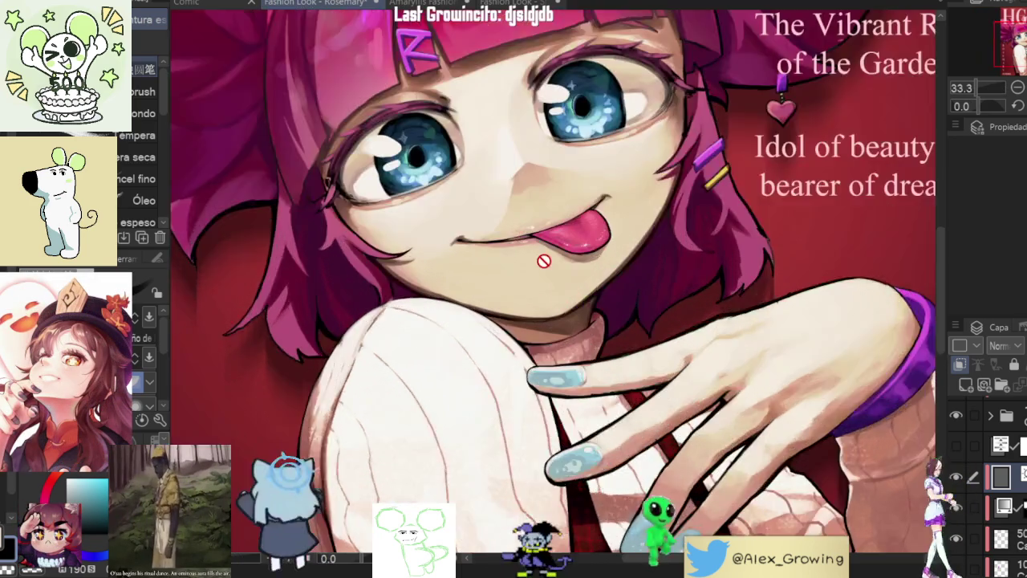
{"action": "scroll", "coordinate": [543, 258], "scroll_direction": "up", "scroll_amount": 2}
{"action": "scroll", "coordinate": [543, 258], "scroll_direction": "up", "scroll_amount": 2}
{"action": "scroll", "coordinate": [543, 259], "scroll_direction": "down", "scroll_amount": 2}
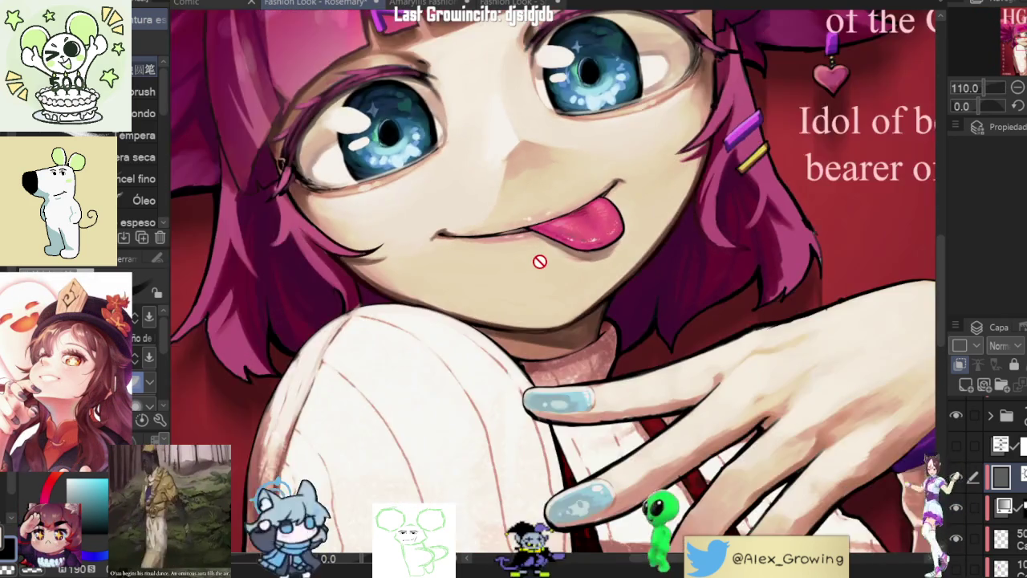
{"action": "scroll", "coordinate": [540, 260], "scroll_direction": "down", "scroll_amount": 1}
{"action": "scroll", "coordinate": [537, 261], "scroll_direction": "down", "scroll_amount": 1}
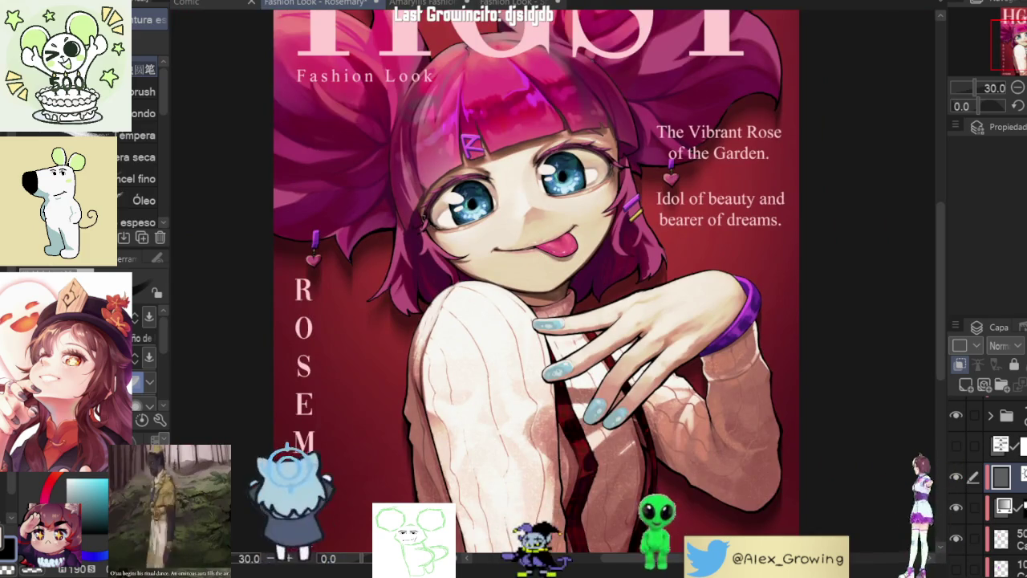
{"action": "scroll", "coordinate": [677, 315], "scroll_direction": "up", "scroll_amount": 3}
{"action": "scroll", "coordinate": [706, 300], "scroll_direction": "up", "scroll_amount": 2}
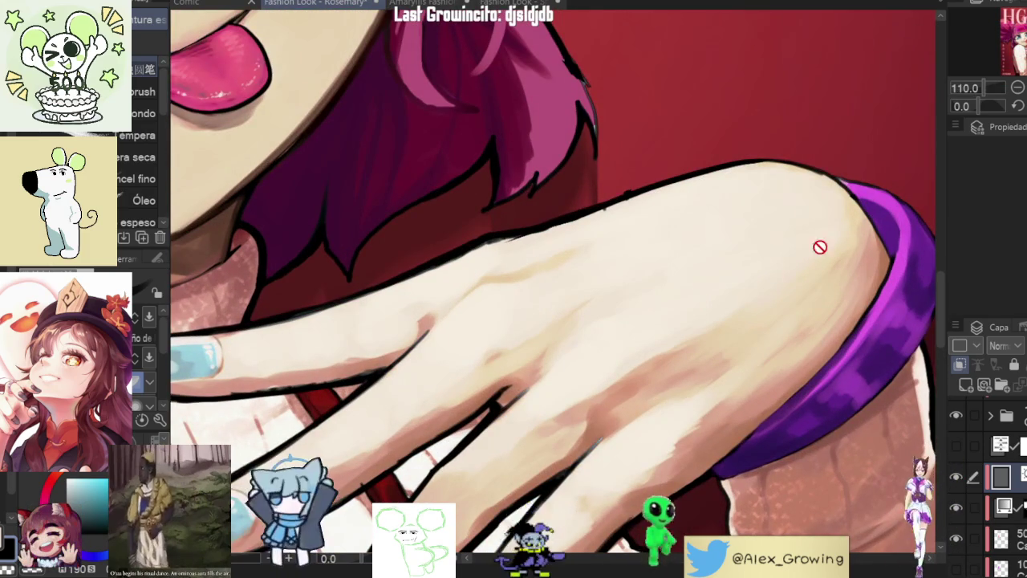
{"action": "key", "text": "ctrl+0"}
Step: Mirror the view to check composition, flip it back, and zoom onto the bangs and eyes
{"action": "key", "text": "h"}
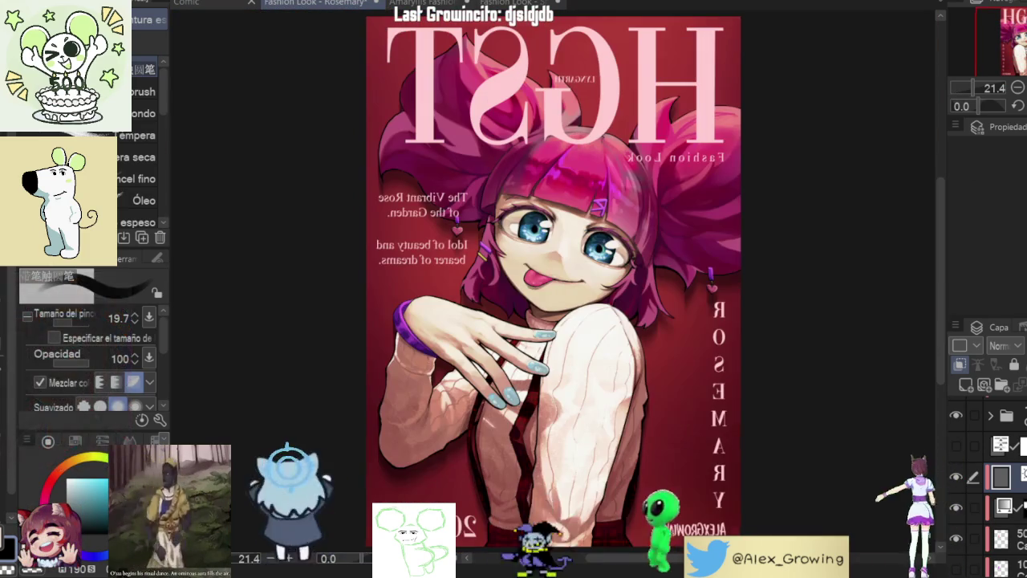
{"action": "key", "text": "h"}
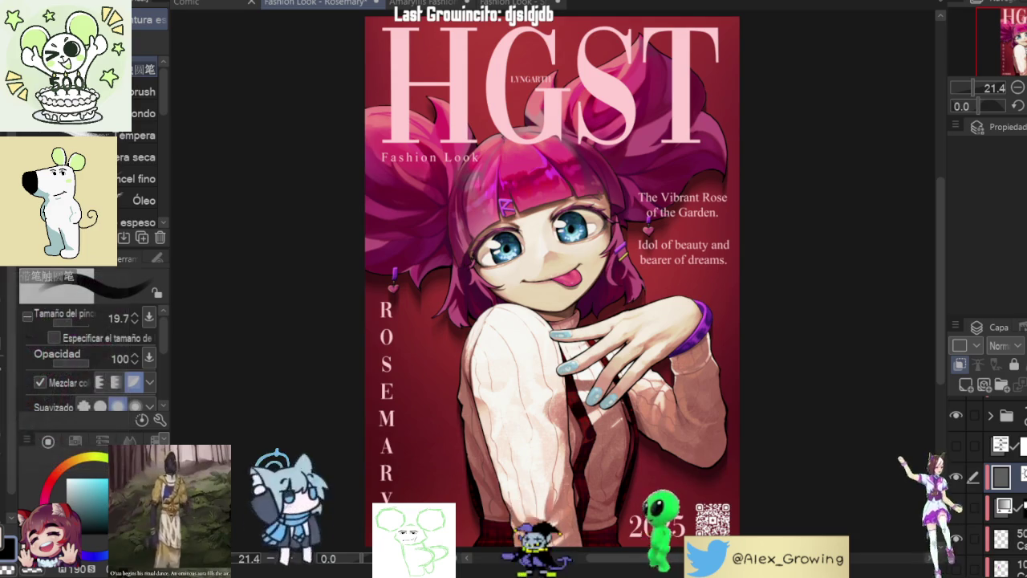
{"action": "left_click", "coordinate": [559, 210]}
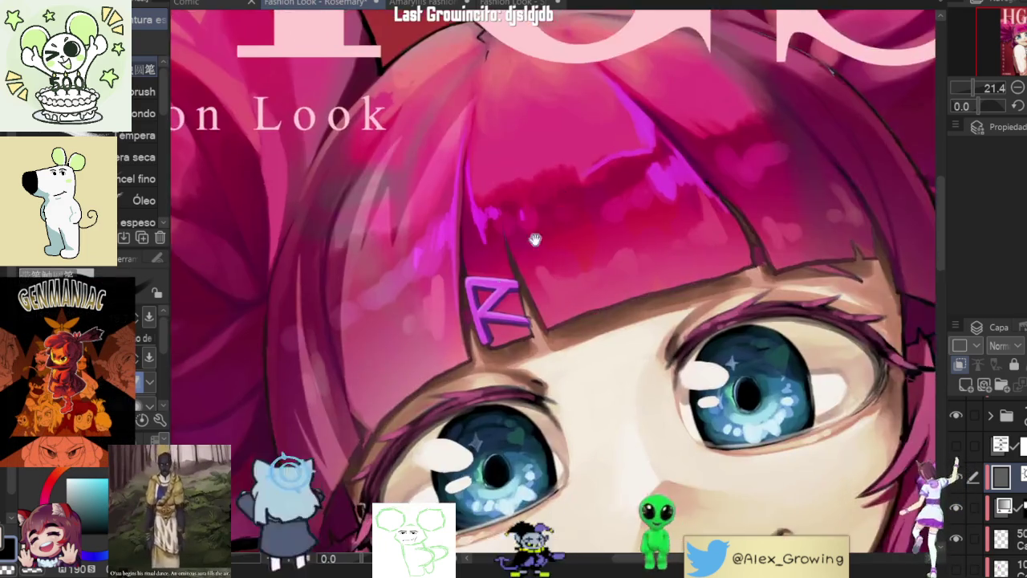
Step: Hide the hair shading layer and add a new blank raster layer
{"action": "scroll", "coordinate": [412, 361], "scroll_direction": "up", "scroll_amount": 5}
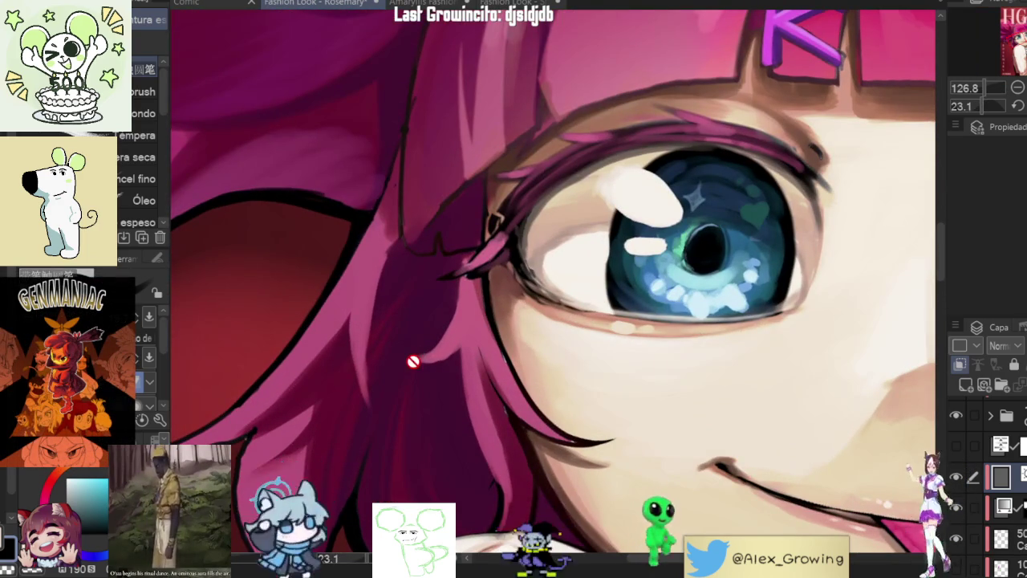
{"action": "left_click", "coordinate": [956, 478]}
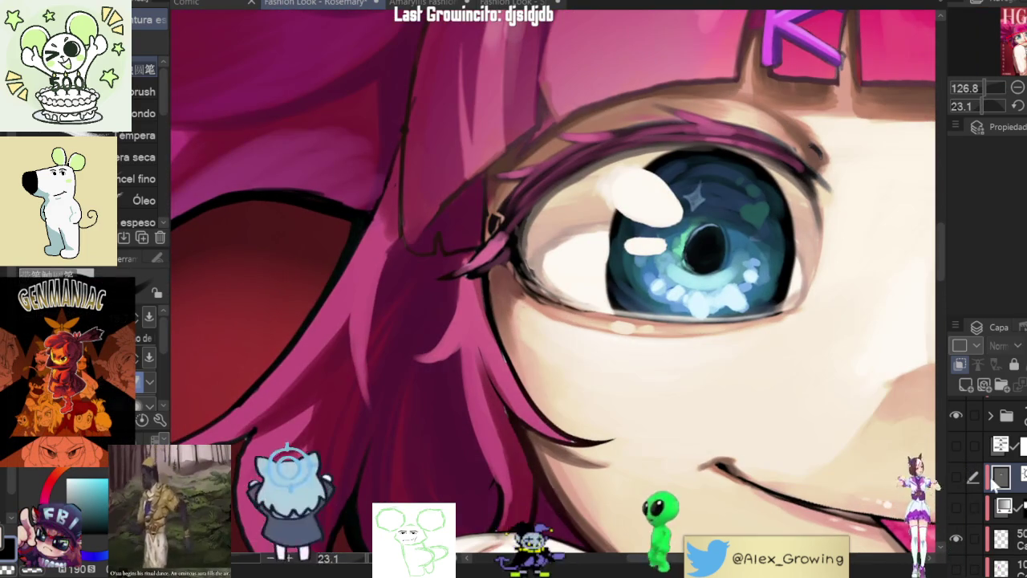
{"action": "scroll", "coordinate": [985, 481], "scroll_direction": "up", "scroll_amount": 2}
{"action": "scroll", "coordinate": [985, 482], "scroll_direction": "down", "scroll_amount": 3}
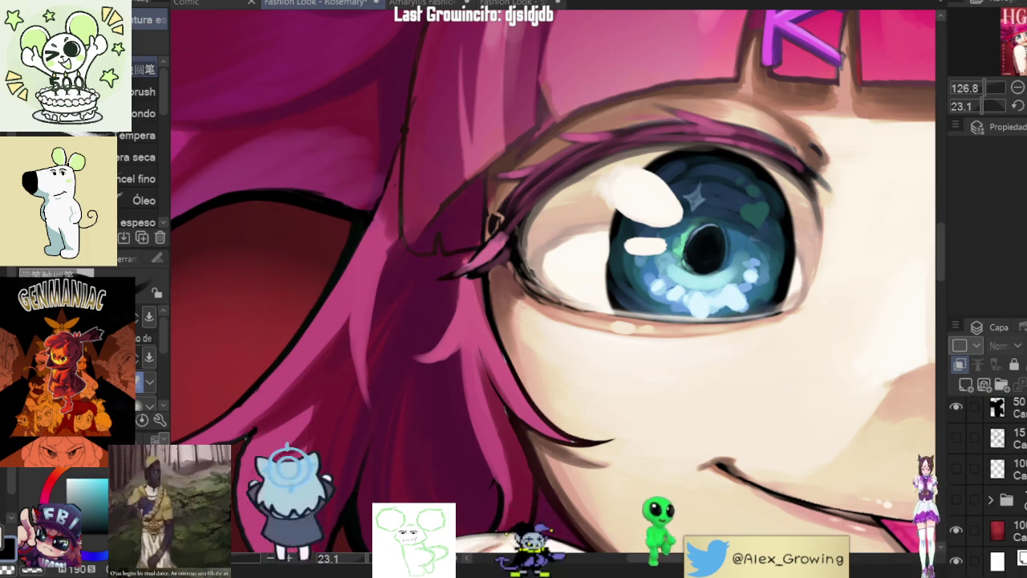
{"action": "scroll", "coordinate": [986, 481], "scroll_direction": "up", "scroll_amount": 2}
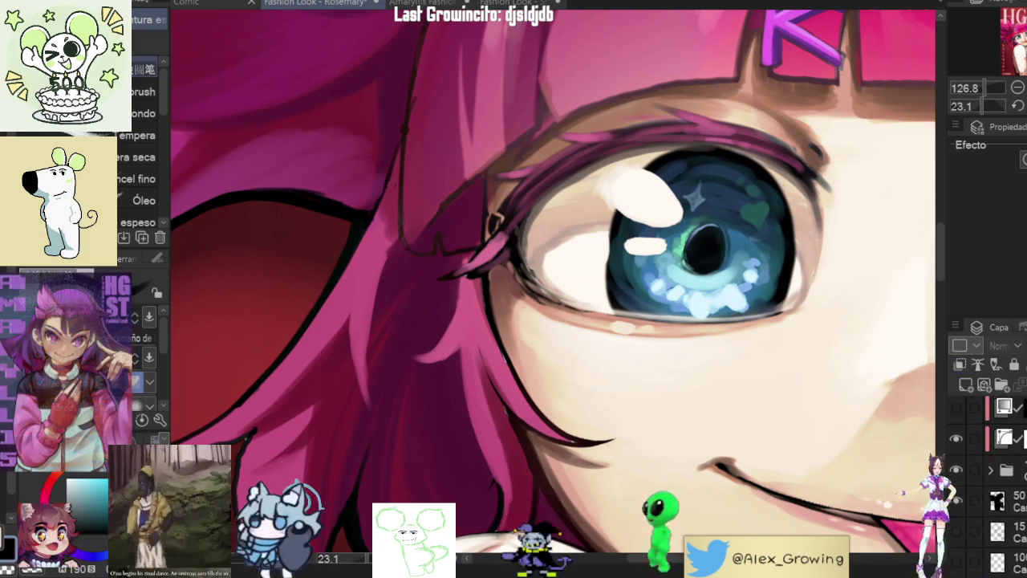
{"action": "left_click", "coordinate": [967, 384]}
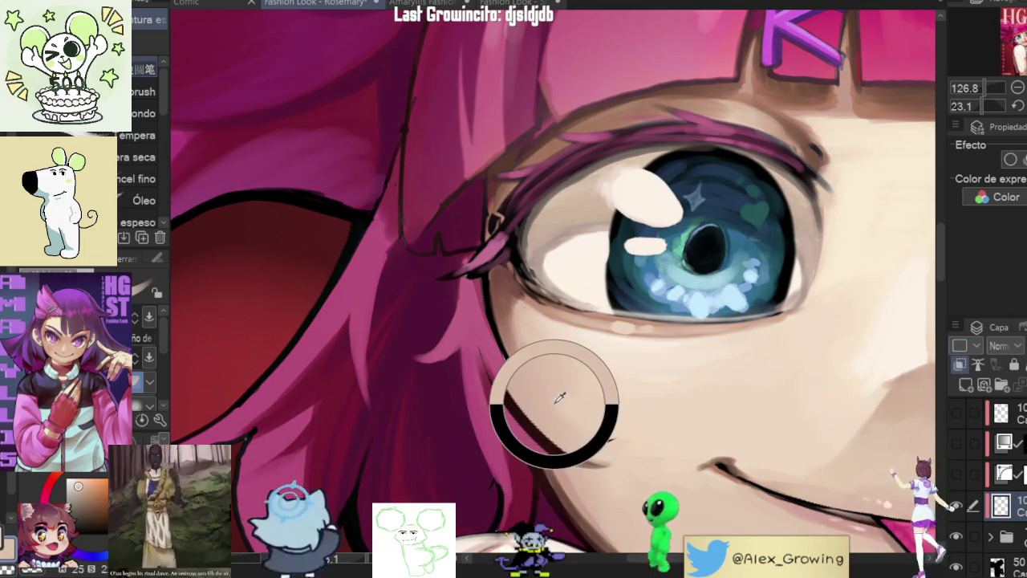
Step: Try skin-coloured strokes in the hair, undo them, and auto-select the dark strand beside the eye
{"action": "left_click_drag", "start_coordinate": [551, 390], "coordinate": [595, 375]}
{"action": "left_click_drag", "start_coordinate": [491, 357], "coordinate": [498, 405]}
{"action": "key", "text": "ctrl+z"}
{"action": "left_click_drag", "start_coordinate": [497, 353], "coordinate": [509, 425]}
{"action": "left_click_drag", "start_coordinate": [506, 371], "coordinate": [520, 412]}
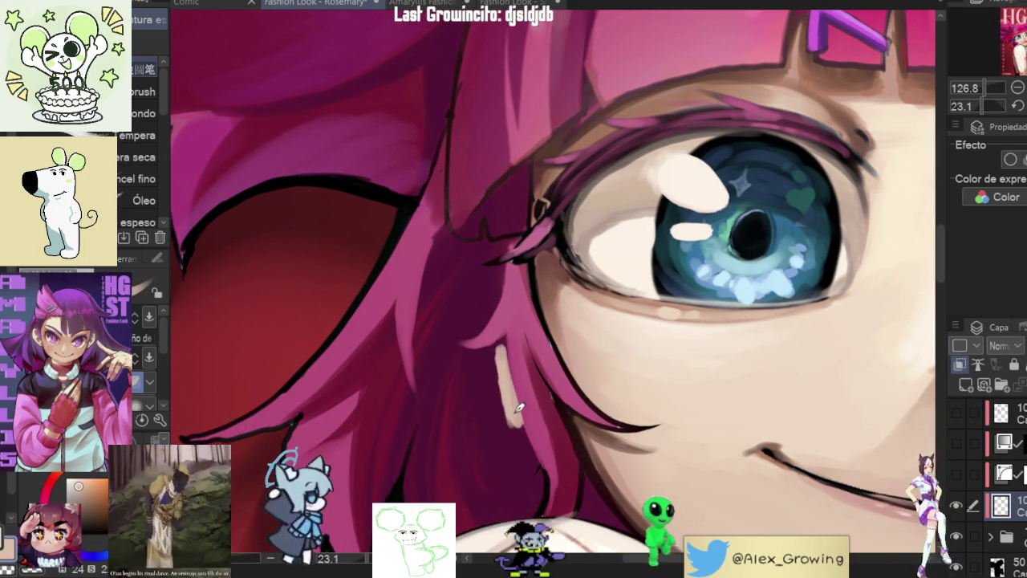
{"action": "key", "text": "ctrl+z"}
{"action": "key", "text": "w"}
{"action": "left_click", "coordinate": [506, 399]}
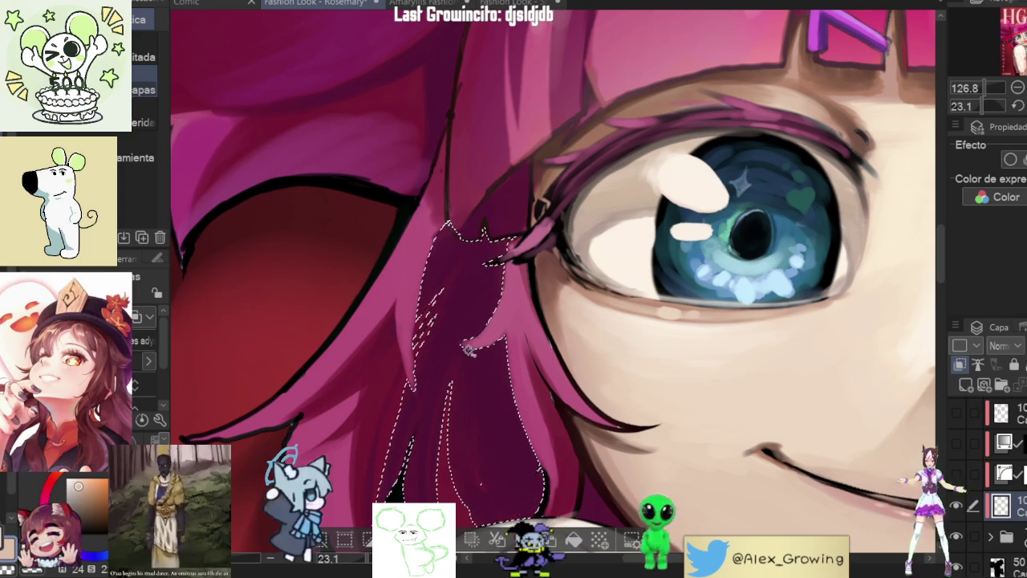
Step: Restore the hair strand selection and paint skin tone inside it with a brush
{"action": "key", "text": "Delete"}
{"action": "key", "text": "ctrl+d"}
{"action": "key", "text": "ctrl+z"}
{"action": "key", "text": "ctrl+z"}
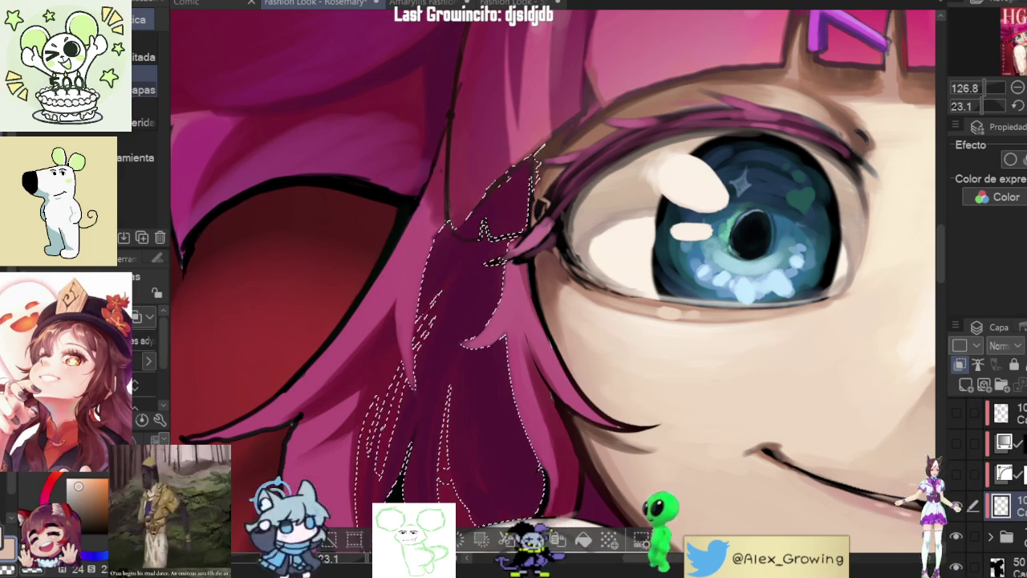
{"action": "key", "text": "b"}
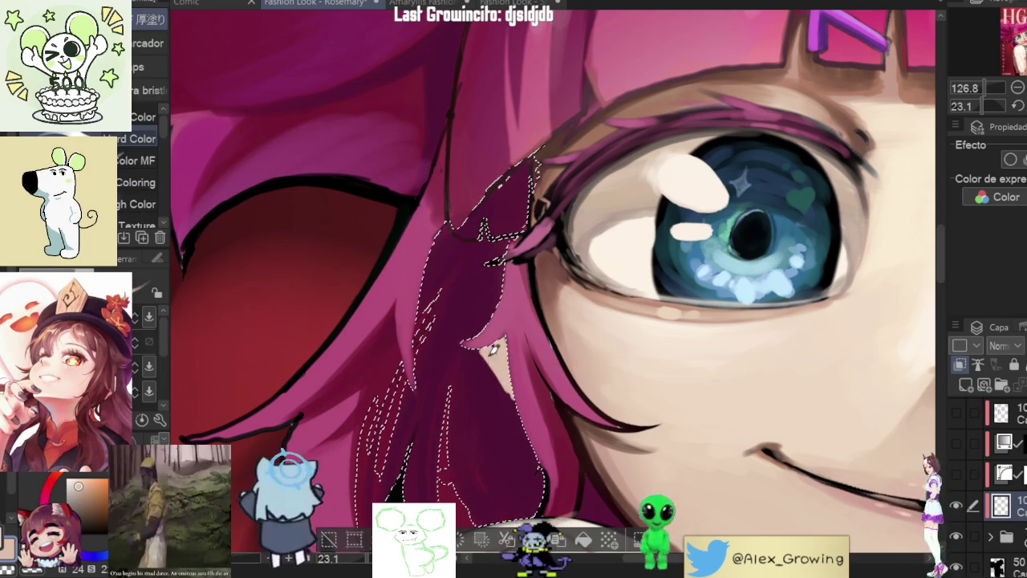
{"action": "scroll", "coordinate": [686, 185], "scroll_direction": "down", "scroll_amount": 5}
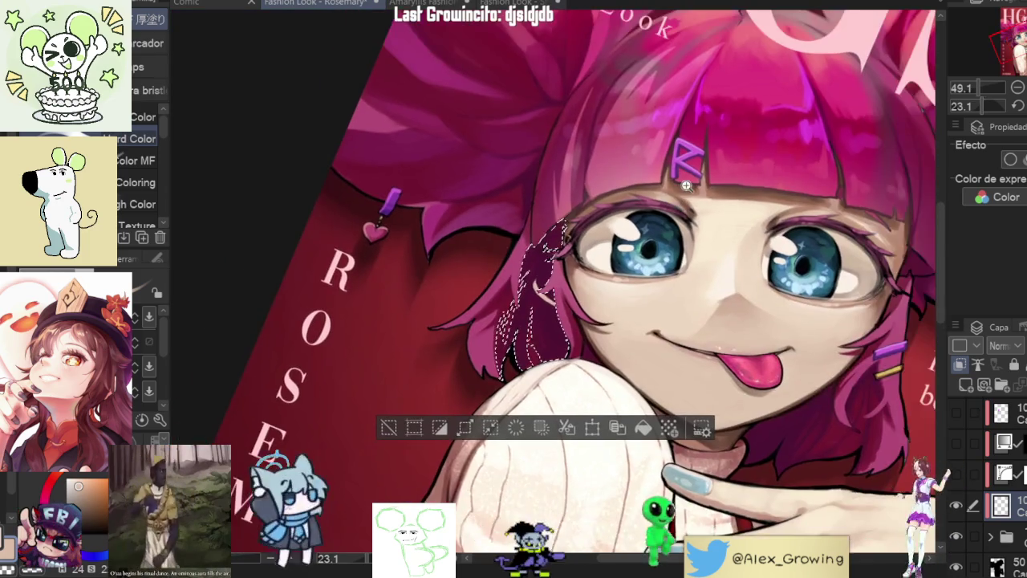
{"action": "scroll", "coordinate": [686, 185], "scroll_direction": "up", "scroll_amount": 3}
{"action": "scroll", "coordinate": [554, 258], "scroll_direction": "up", "scroll_amount": 3}
{"action": "left_click_drag", "start_coordinate": [553, 258], "coordinate": [574, 255]}
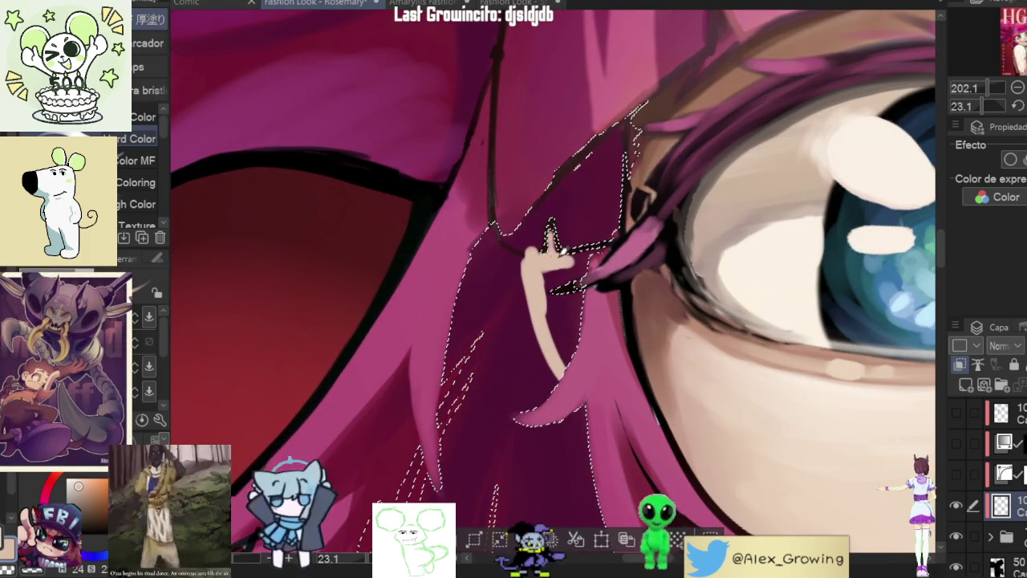
{"action": "mouse_move", "coordinate": [585, 267]}
{"action": "left_mouse_down"}
{"action": "mouse_move", "coordinate": [572, 357]}
{"action": "mouse_move", "coordinate": [552, 281]}
{"action": "left_mouse_up"}
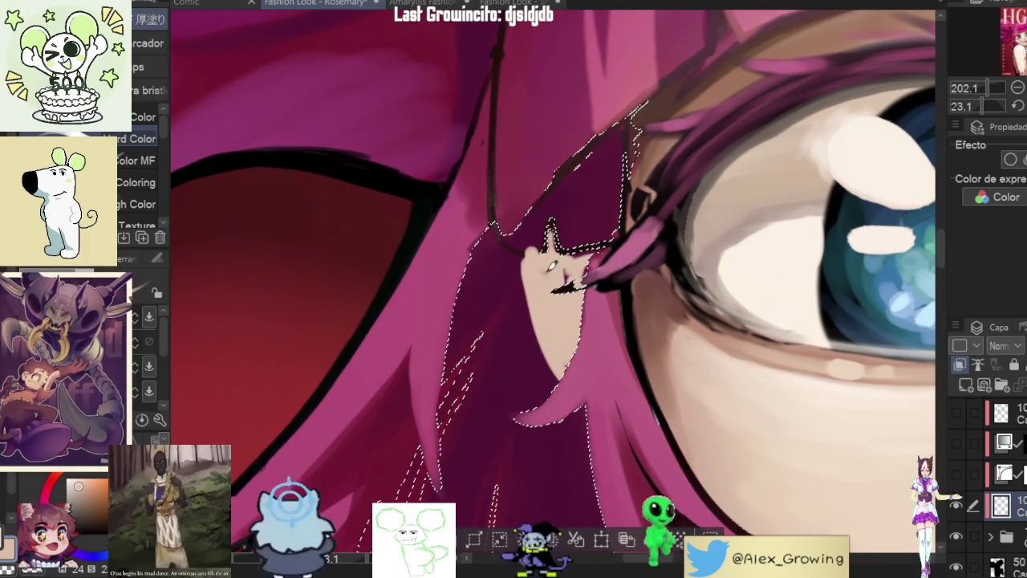
Step: Inspect the repainted strand, clear the selection, and pick a darker pink-red colour
{"action": "scroll", "coordinate": [631, 258], "scroll_direction": "down", "scroll_amount": 3}
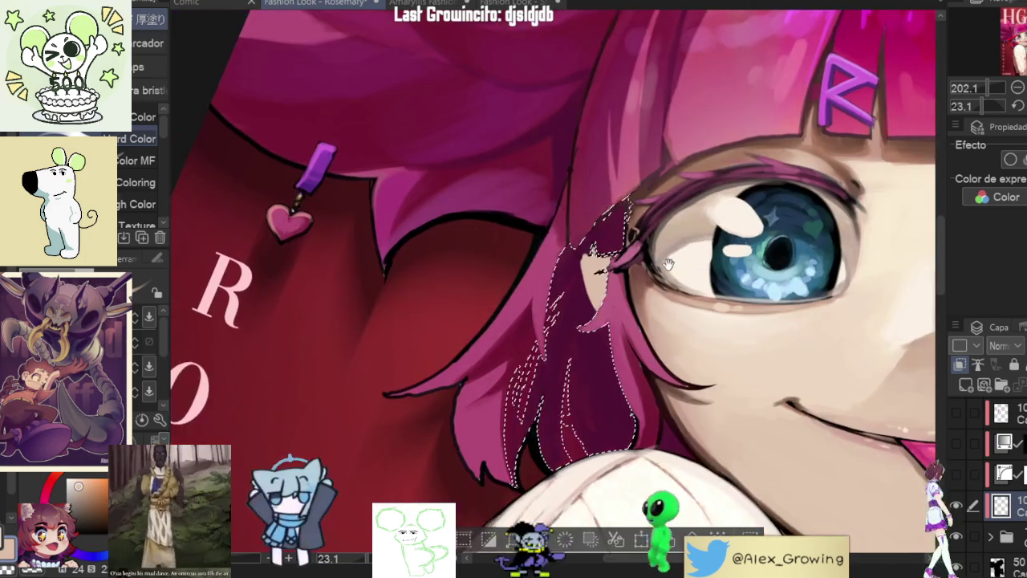
{"action": "scroll", "coordinate": [642, 183], "scroll_direction": "up", "scroll_amount": 3}
{"action": "scroll", "coordinate": [549, 323], "scroll_direction": "up", "scroll_amount": 1}
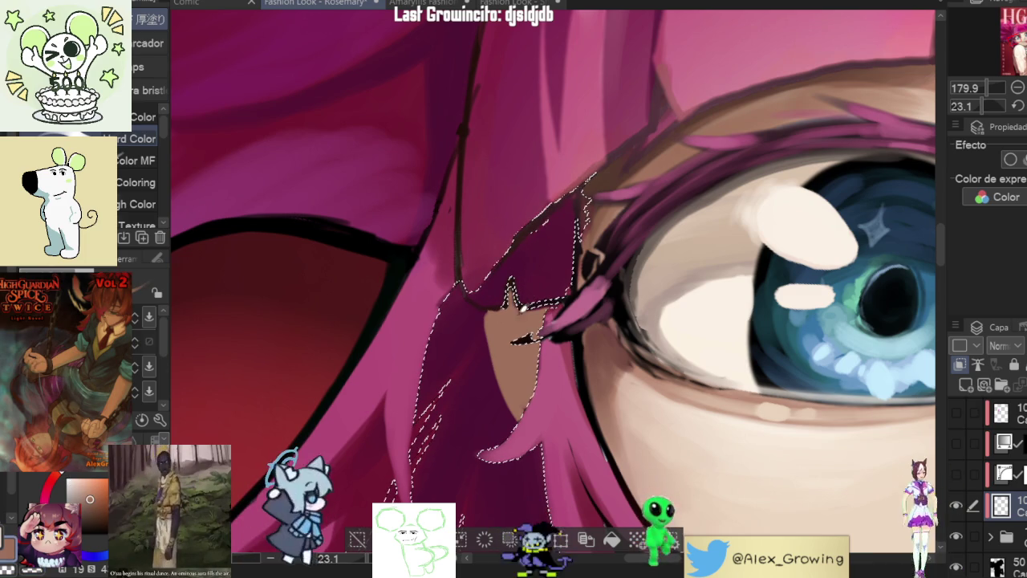
{"action": "scroll", "coordinate": [545, 322], "scroll_direction": "down", "scroll_amount": 5}
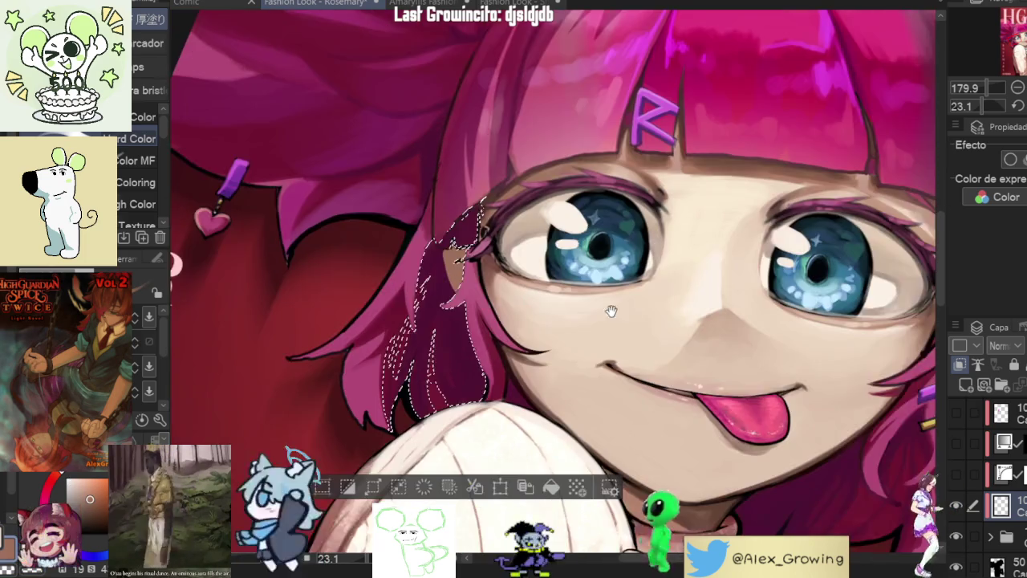
{"action": "scroll", "coordinate": [576, 277], "scroll_direction": "down", "scroll_amount": 2}
{"action": "scroll", "coordinate": [576, 277], "scroll_direction": "down", "scroll_amount": 3}
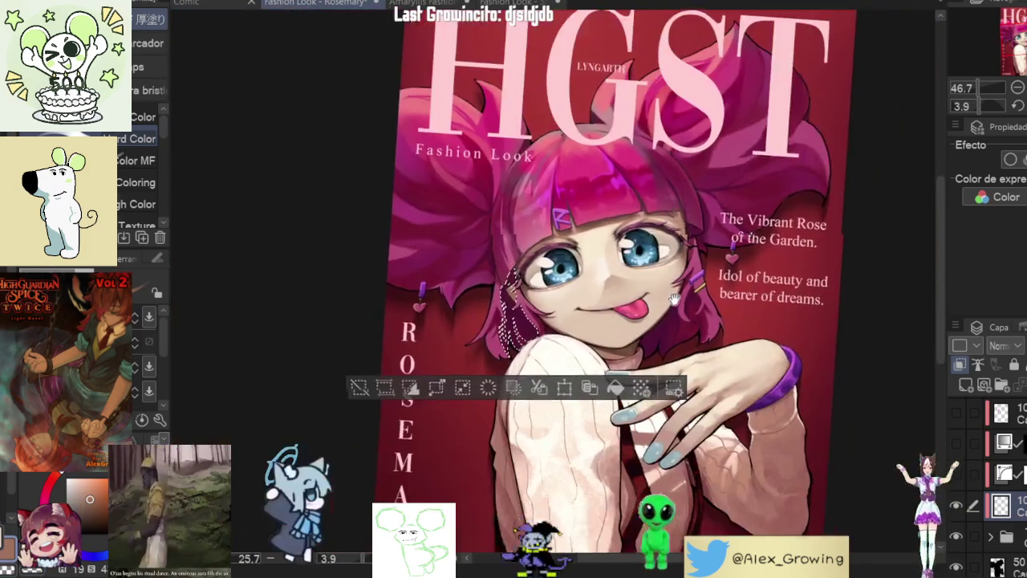
{"action": "scroll", "coordinate": [638, 242], "scroll_direction": "up", "scroll_amount": 5}
{"action": "scroll", "coordinate": [637, 243], "scroll_direction": "up", "scroll_amount": 2}
{"action": "scroll", "coordinate": [722, 217], "scroll_direction": "up", "scroll_amount": 2}
{"action": "scroll", "coordinate": [789, 199], "scroll_direction": "up", "scroll_amount": 1}
{"action": "scroll", "coordinate": [716, 286], "scroll_direction": "up", "scroll_amount": 1}
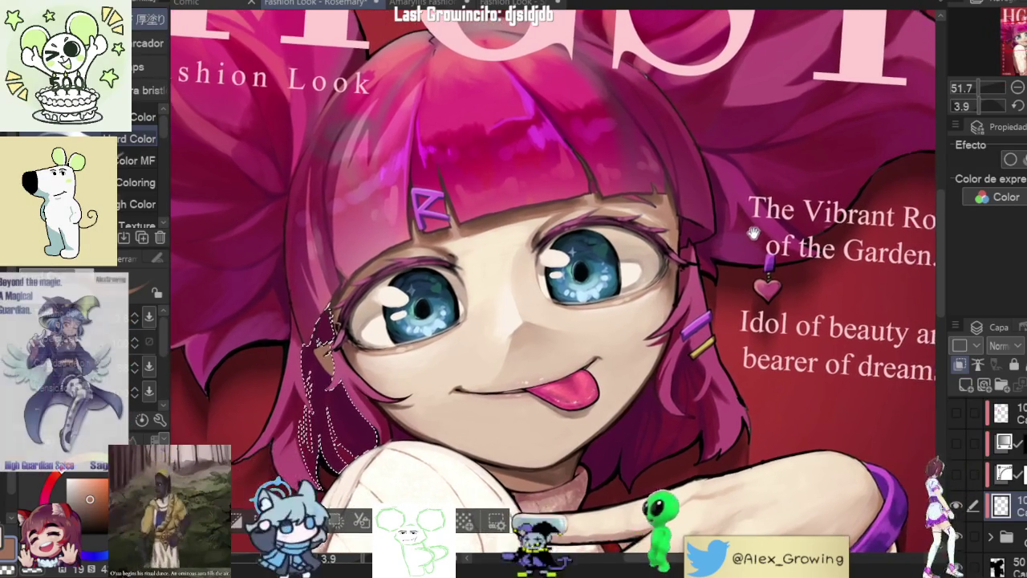
{"action": "scroll", "coordinate": [716, 285], "scroll_direction": "up", "scroll_amount": 1}
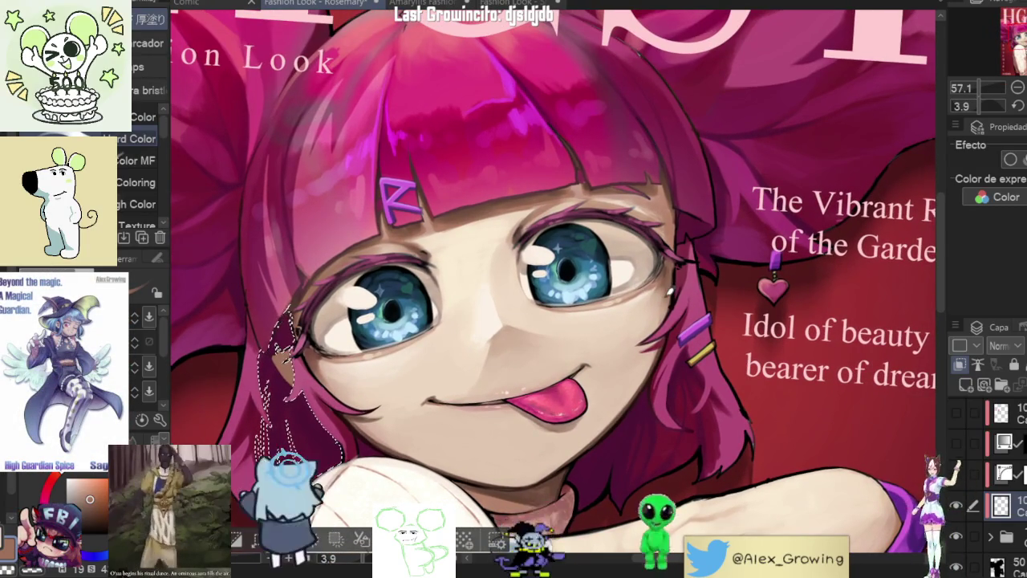
{"action": "scroll", "coordinate": [476, 241], "scroll_direction": "up", "scroll_amount": 1}
{"action": "scroll", "coordinate": [476, 241], "scroll_direction": "up", "scroll_amount": 1}
{"action": "scroll", "coordinate": [475, 241], "scroll_direction": "up", "scroll_amount": 2}
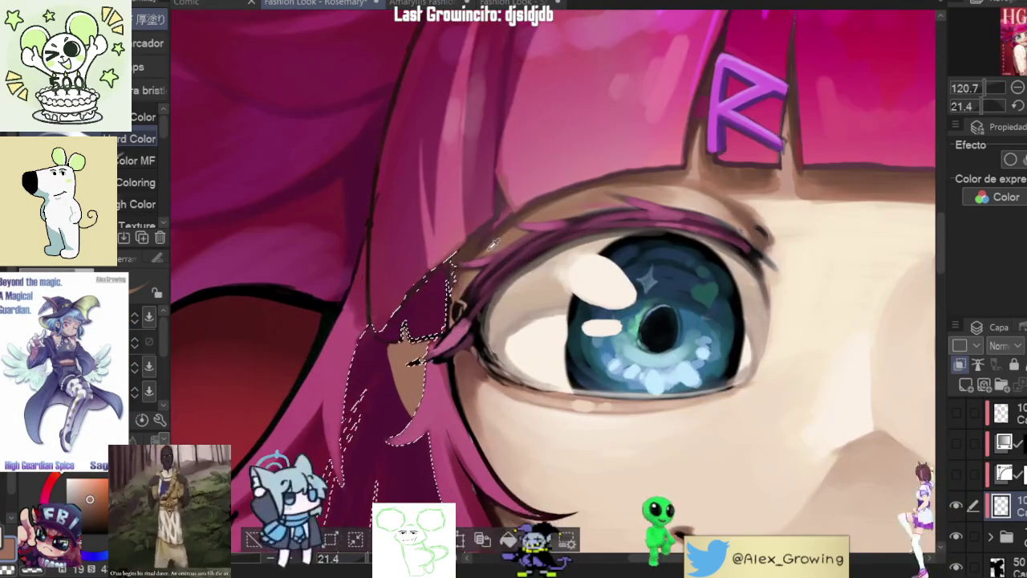
{"action": "scroll", "coordinate": [393, 345], "scroll_direction": "up", "scroll_amount": 3}
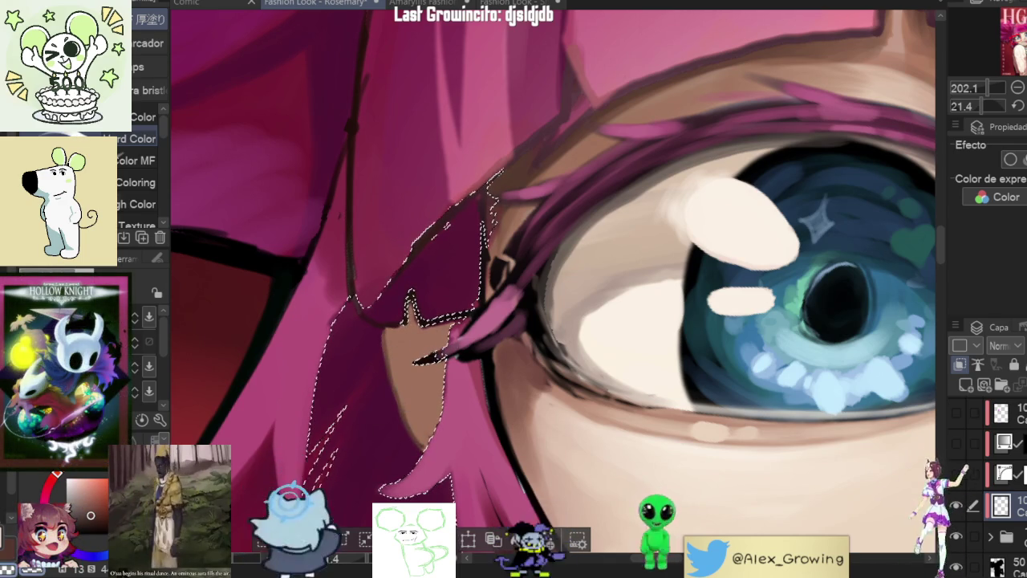
{"action": "key", "text": "ctrl+d"}
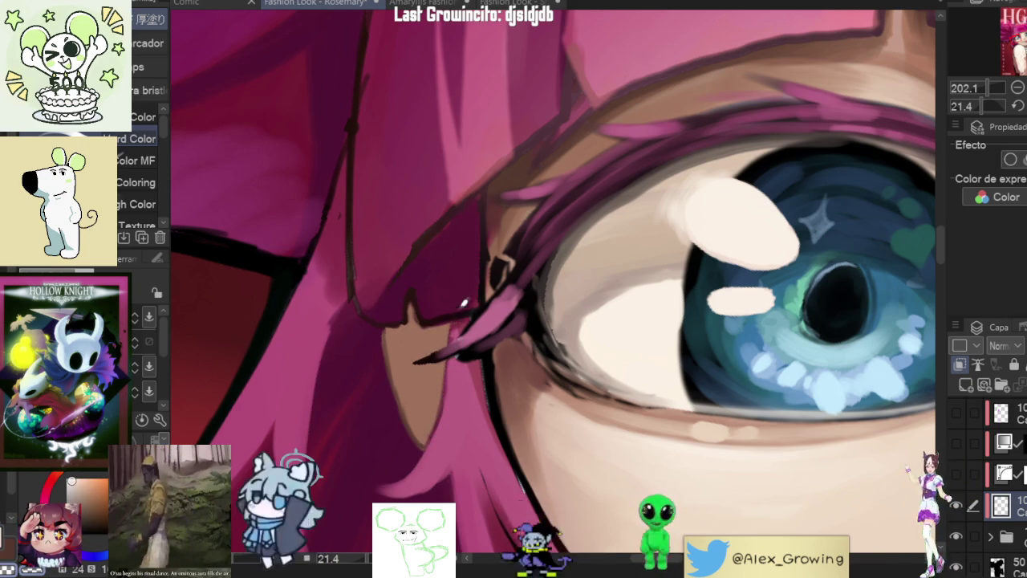
{"action": "left_click", "coordinate": [455, 332], "text": "alt"}
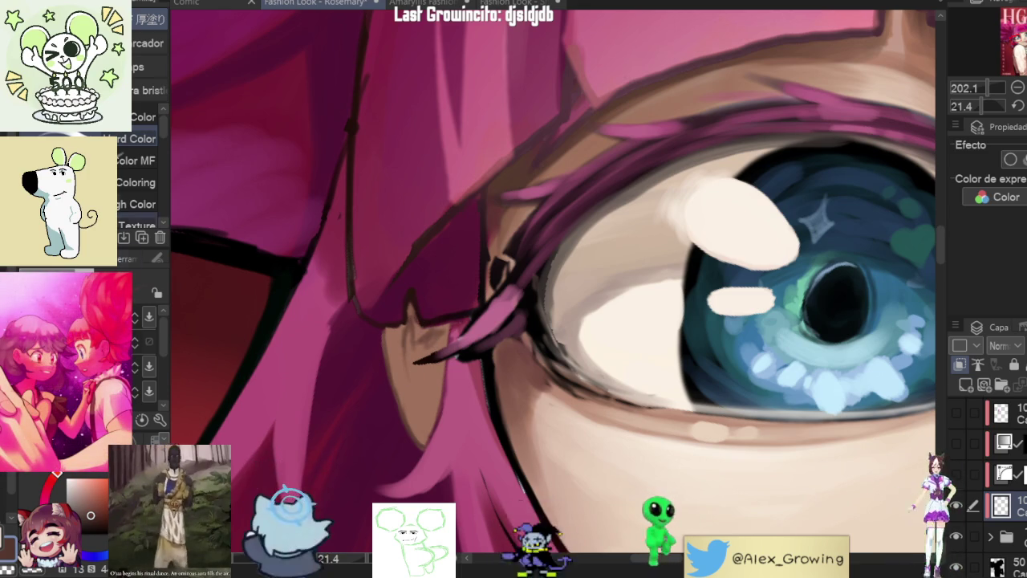
Step: Switch to the oil brush set, fit the cover to the window, and reset the view rotation
{"action": "key", "text": "b"}
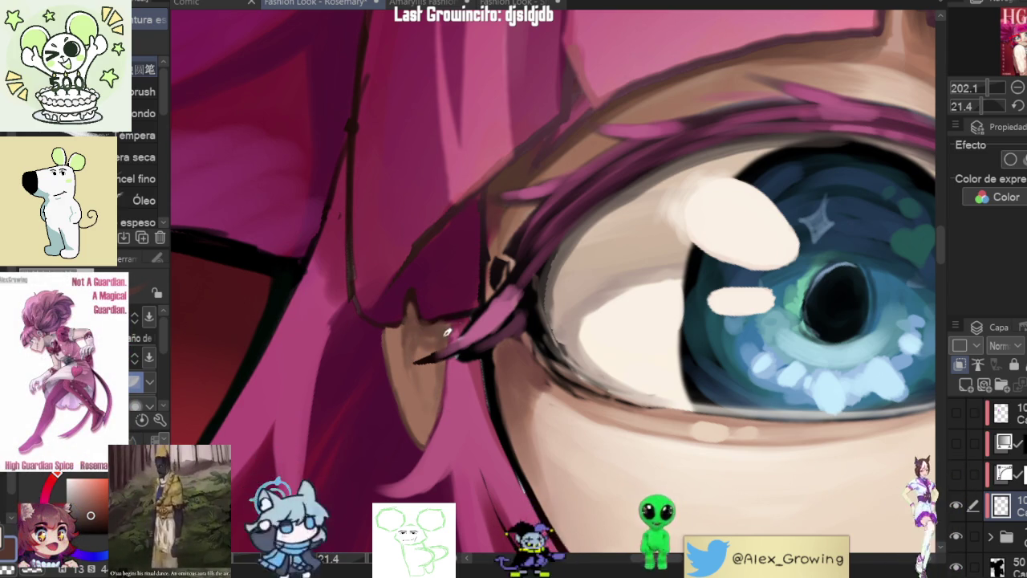
{"action": "scroll", "coordinate": [423, 329], "scroll_direction": "down", "scroll_amount": 5}
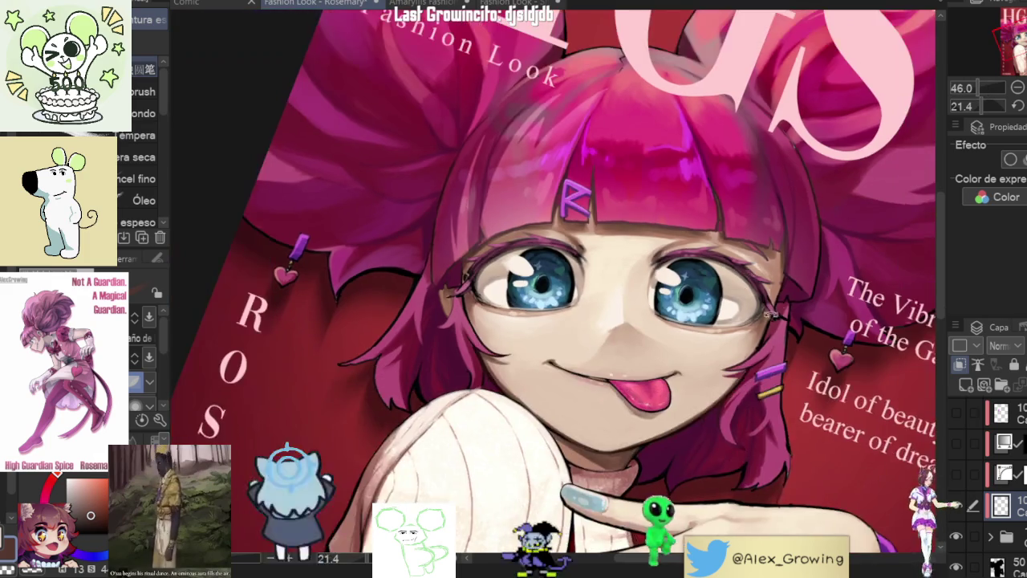
{"action": "scroll", "coordinate": [710, 163], "scroll_direction": "up", "scroll_amount": 1}
{"action": "scroll", "coordinate": [642, 225], "scroll_direction": "up", "scroll_amount": 2}
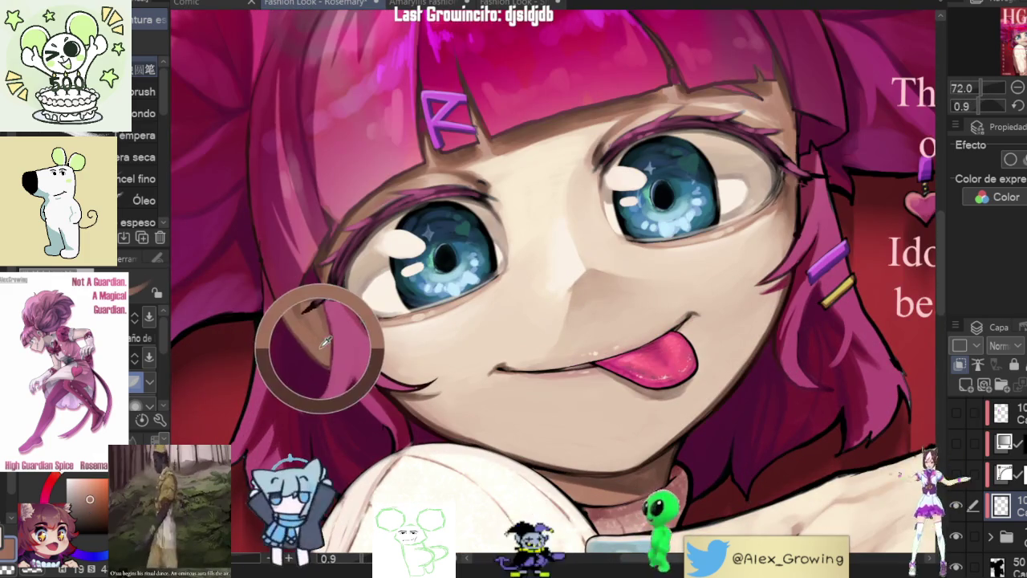
{"action": "scroll", "coordinate": [327, 332], "scroll_direction": "down", "scroll_amount": 1}
{"action": "scroll", "coordinate": [743, 228], "scroll_direction": "up", "scroll_amount": 1}
{"action": "scroll", "coordinate": [743, 227], "scroll_direction": "up", "scroll_amount": 1}
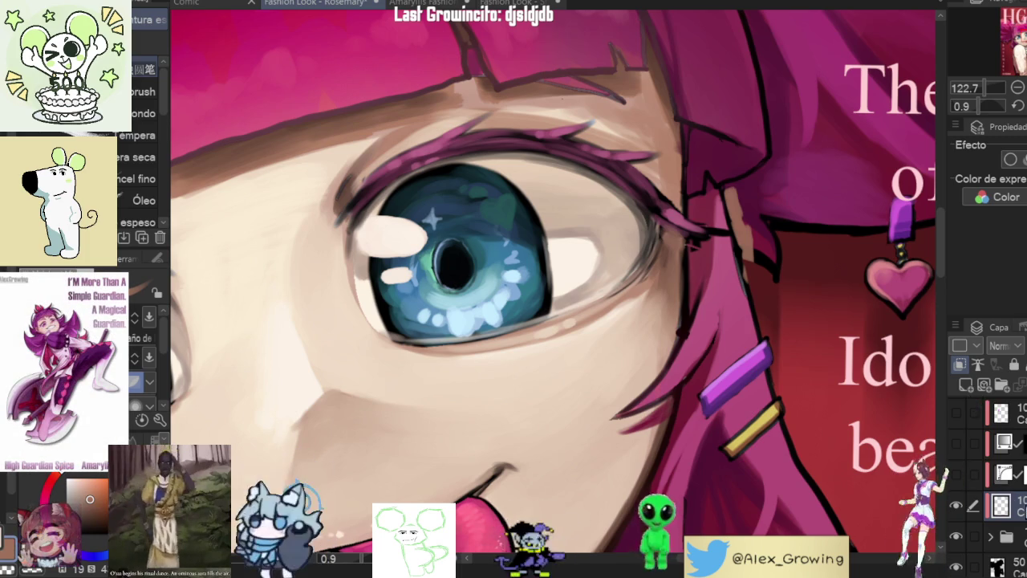
{"action": "key", "text": "ctrl+0"}
{"action": "scroll", "coordinate": [732, 256], "scroll_direction": "up", "scroll_amount": 2}
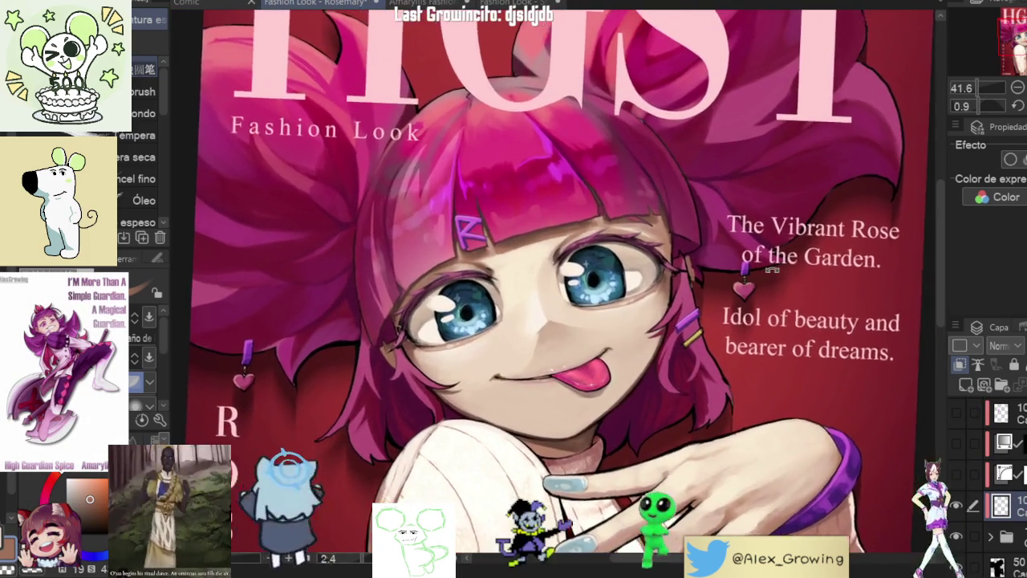
{"action": "mouse_move", "coordinate": [759, 253]}
{"action": "left_mouse_down"}
{"action": "mouse_move", "coordinate": [725, 294]}
{"action": "mouse_move", "coordinate": [998, 123]}
{"action": "left_mouse_up"}
{"action": "left_click", "coordinate": [1016, 106]}
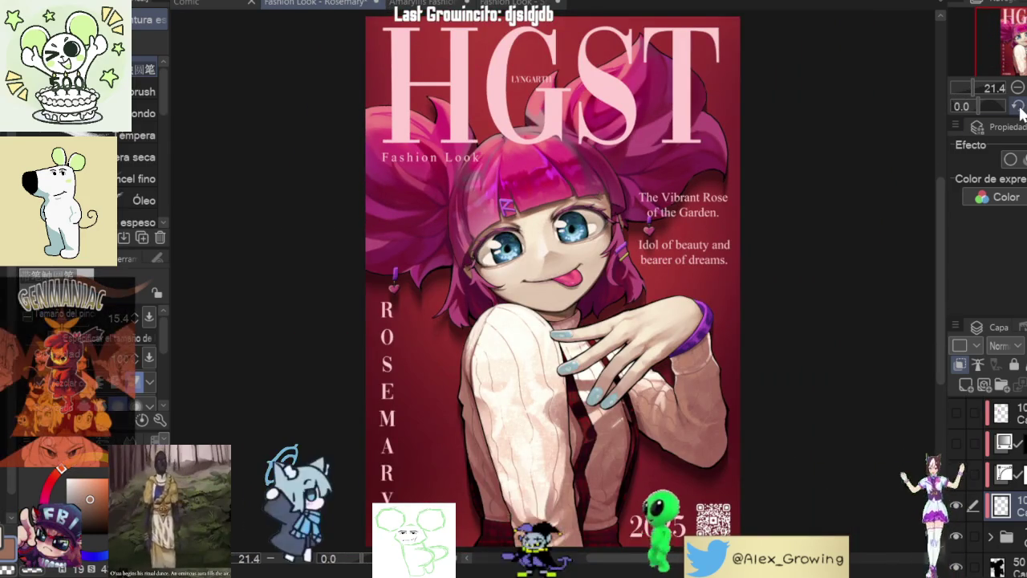
Step: Hide and reshow the character illustration, then select the character artwork layer
{"action": "scroll", "coordinate": [646, 221], "scroll_direction": "up", "scroll_amount": 1}
{"action": "scroll", "coordinate": [646, 221], "scroll_direction": "up", "scroll_amount": 2}
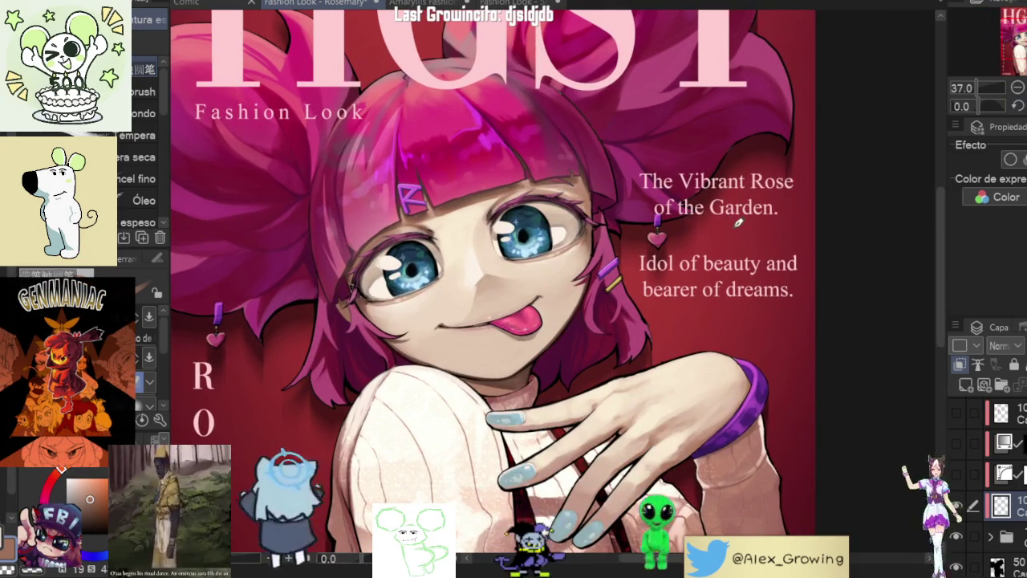
{"action": "scroll", "coordinate": [913, 395], "scroll_direction": "down", "scroll_amount": 2}
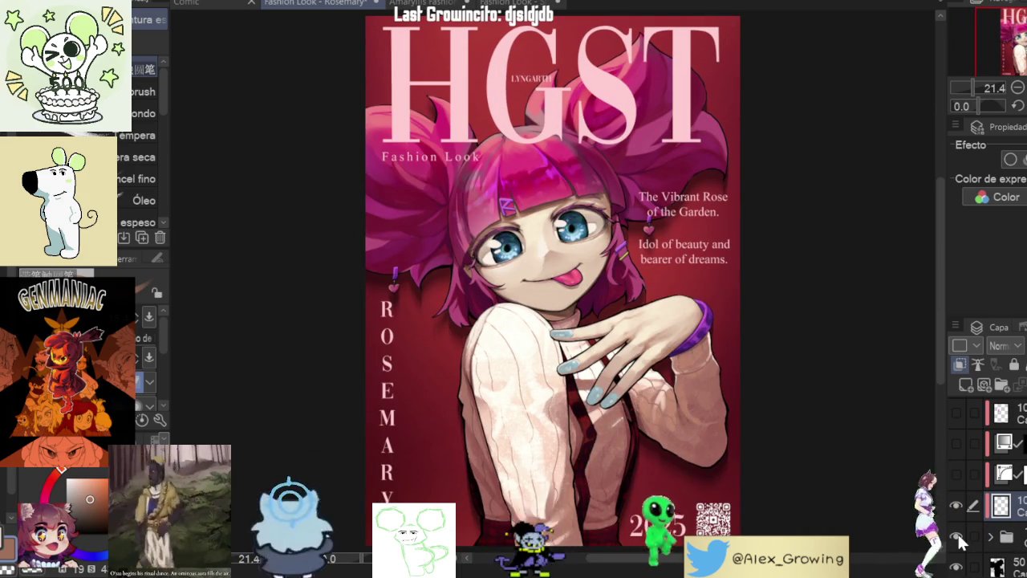
{"action": "left_click", "coordinate": [957, 536]}
{"action": "left_click", "coordinate": [1002, 538]}
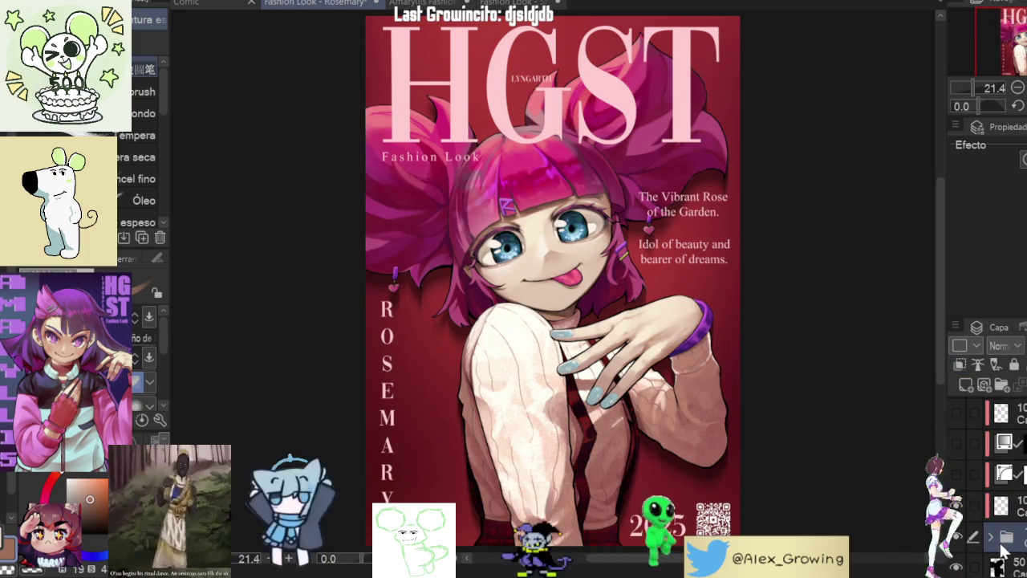
{"action": "scroll", "coordinate": [971, 547], "scroll_direction": "down", "scroll_amount": 1}
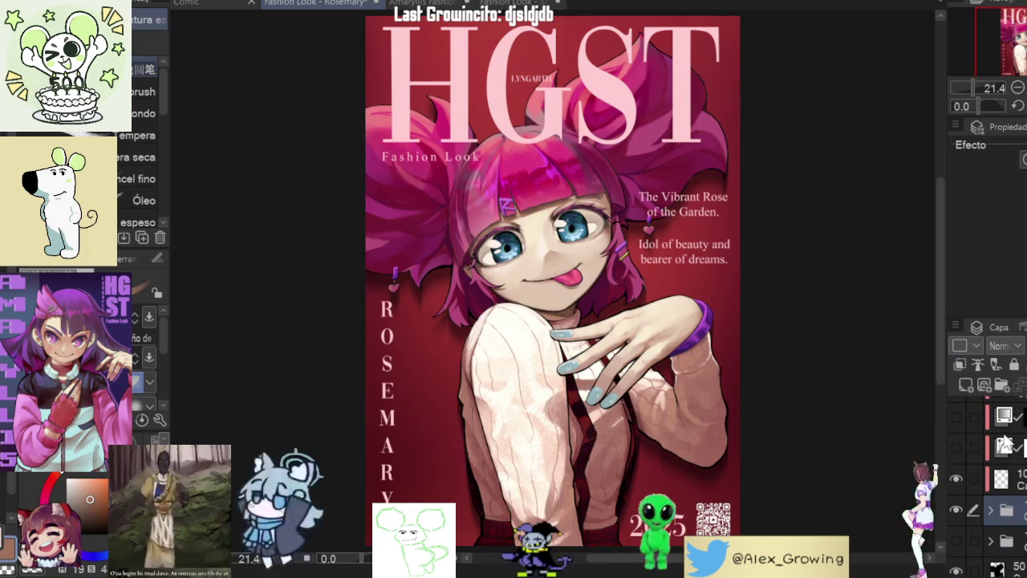
{"action": "left_click", "coordinate": [1005, 509]}
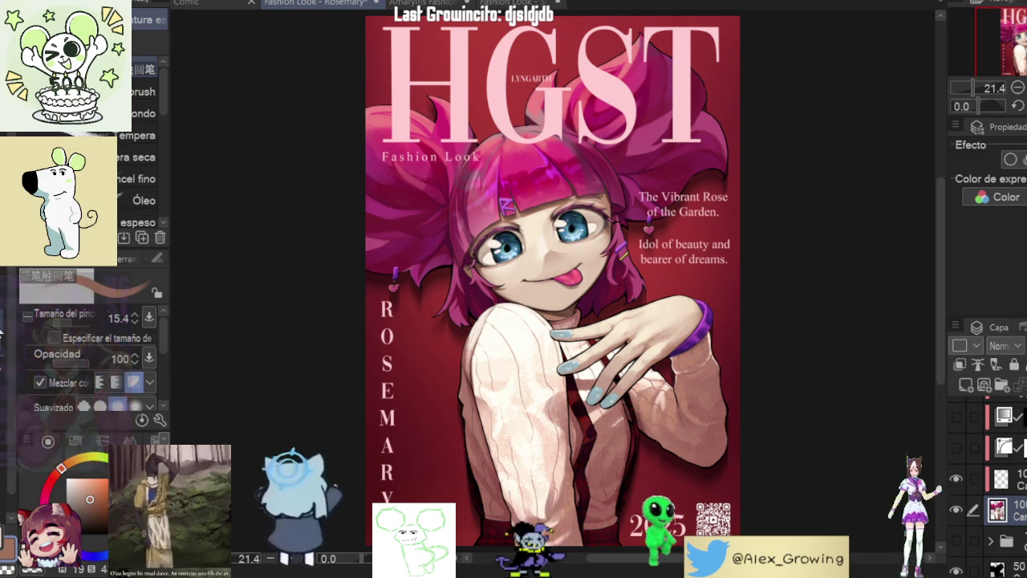
Step: Liquify the hair strands right and left of the face, refining the left side
{"action": "key", "text": "j"}
{"action": "scroll", "coordinate": [562, 213], "scroll_direction": "up", "scroll_amount": 2}
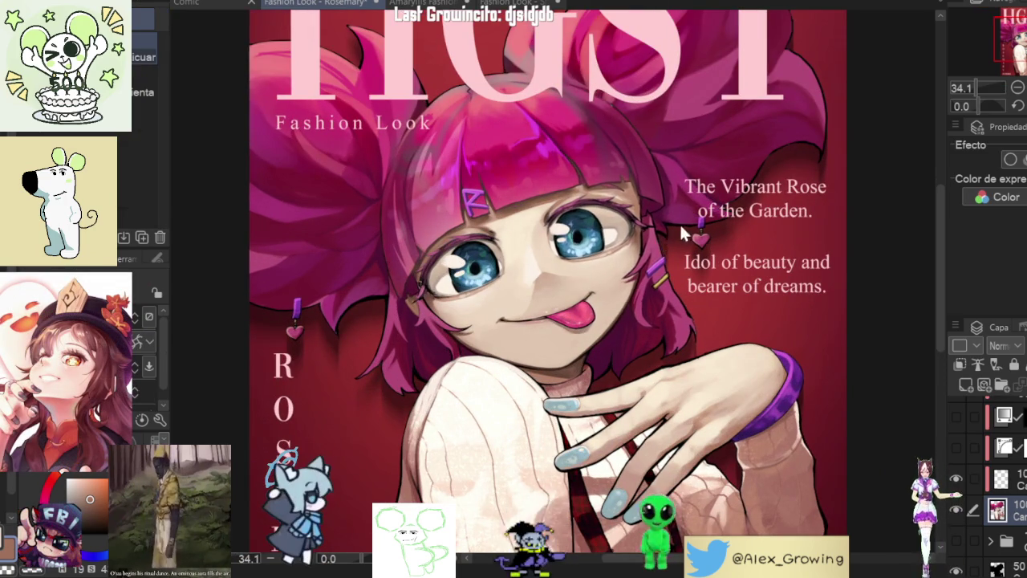
{"action": "left_click_drag", "start_coordinate": [657, 240], "coordinate": [652, 245]}
{"action": "mouse_move", "coordinate": [421, 310]}
{"action": "left_mouse_down"}
{"action": "mouse_move", "coordinate": [445, 320]}
{"action": "mouse_move", "coordinate": [434, 337]}
{"action": "left_mouse_up"}
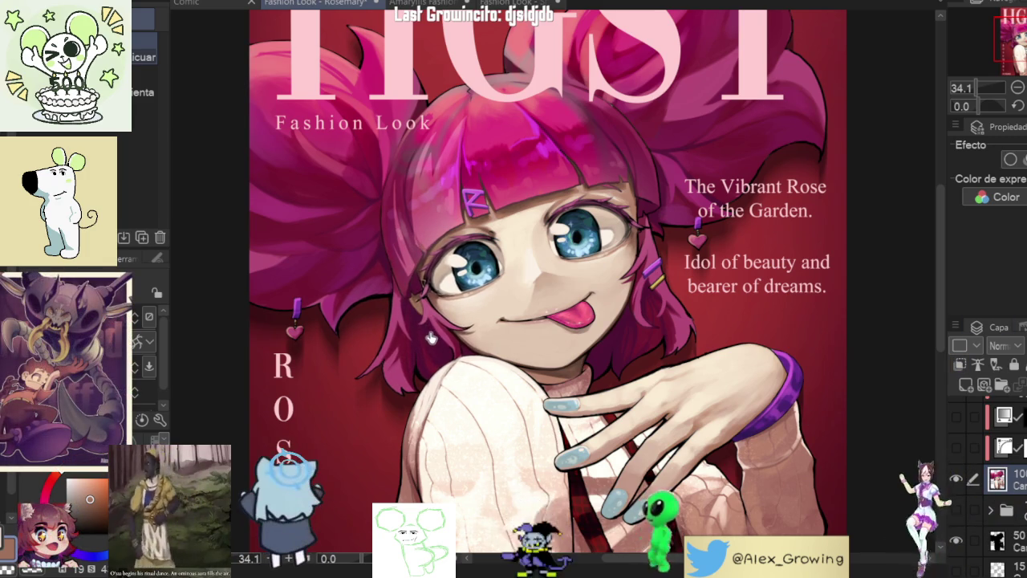
{"action": "left_click_drag", "start_coordinate": [441, 330], "coordinate": [434, 330]}
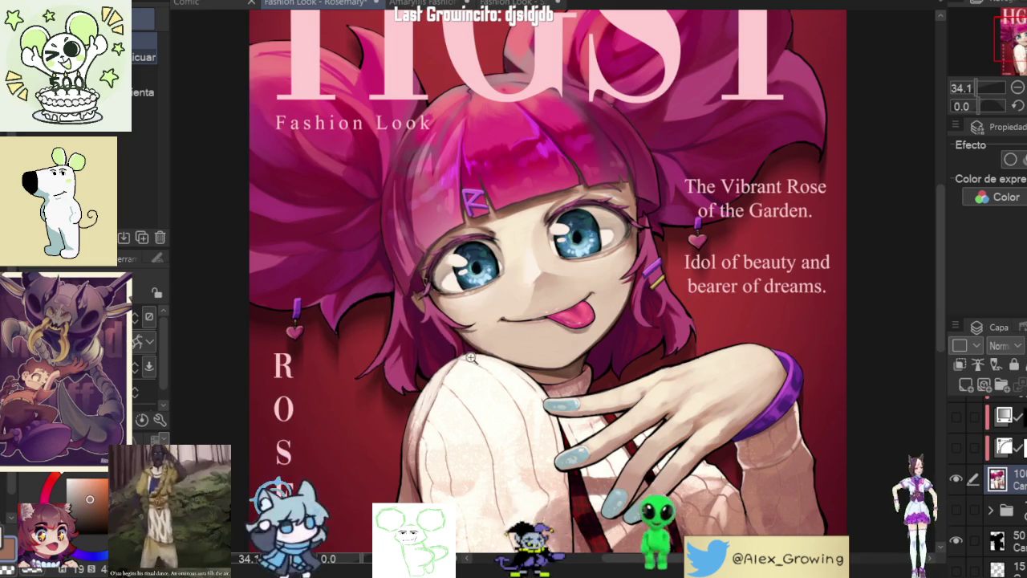
{"action": "scroll", "coordinate": [425, 343], "scroll_direction": "down", "scroll_amount": 3}
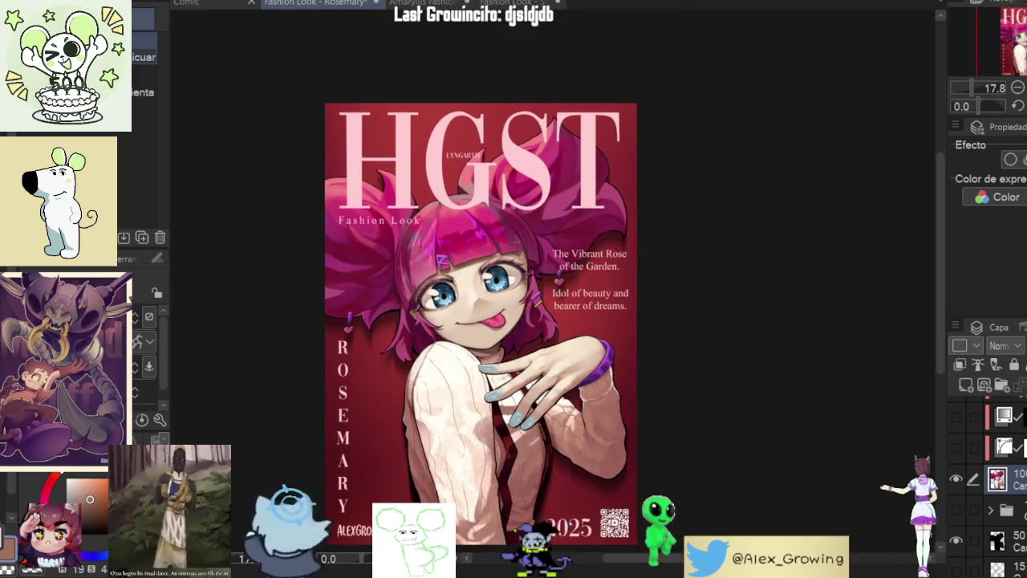
{"action": "scroll", "coordinate": [481, 321], "scroll_direction": "up", "scroll_amount": 1}
{"action": "key", "text": "h"}
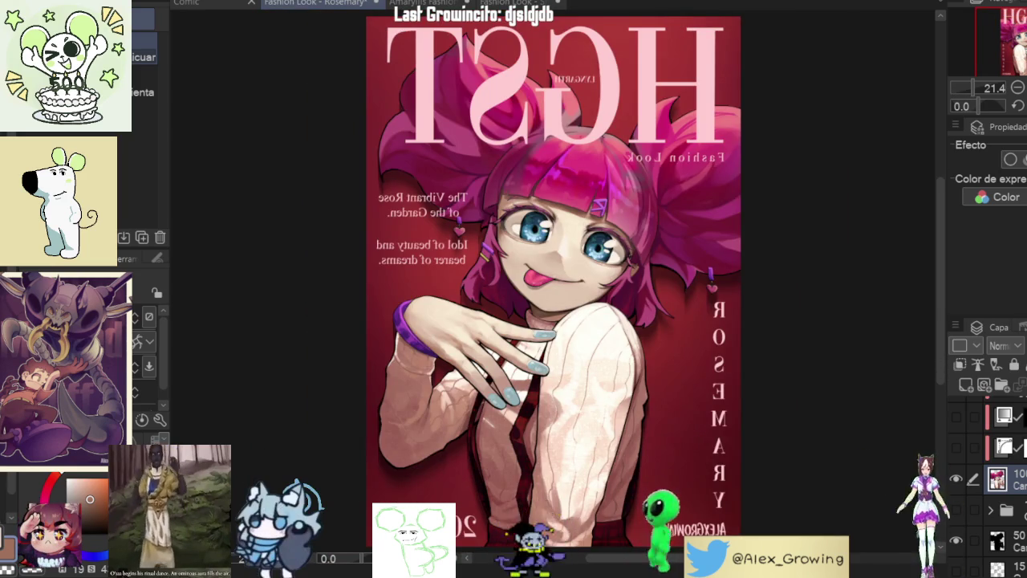
Step: Add and then undo a new empty layer, and rotate the view counter-clockwise and back upright
{"action": "key", "text": "ctrl+shift+n"}
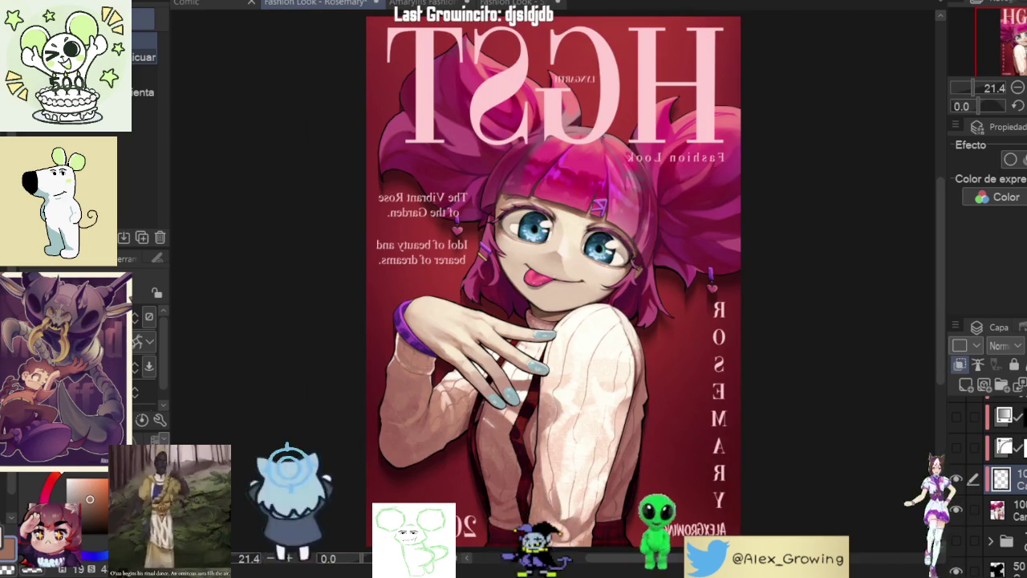
{"action": "key", "text": "ctrl+z"}
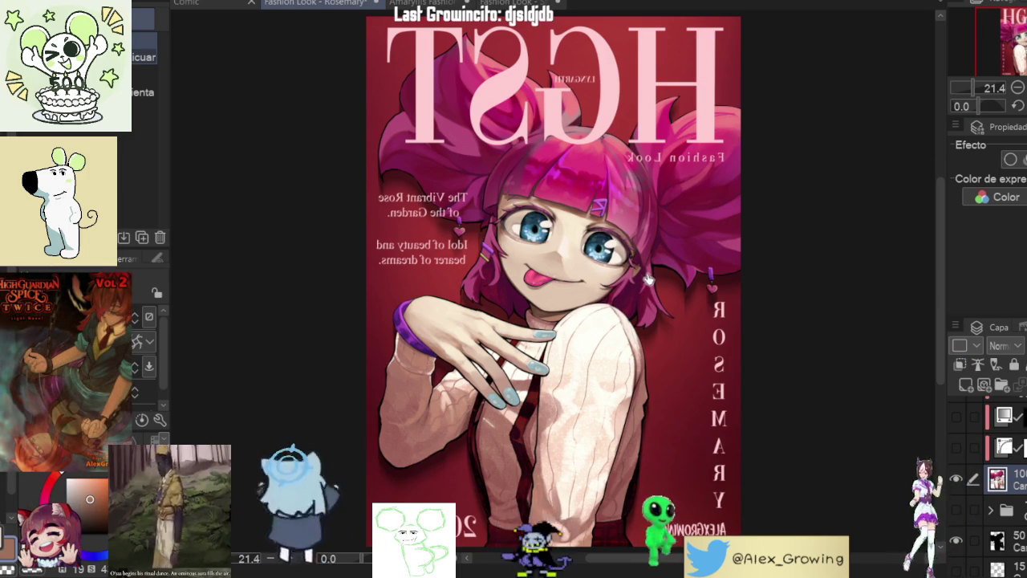
{"action": "left_click_drag", "start_coordinate": [510, 177], "coordinate": [548, 137]}
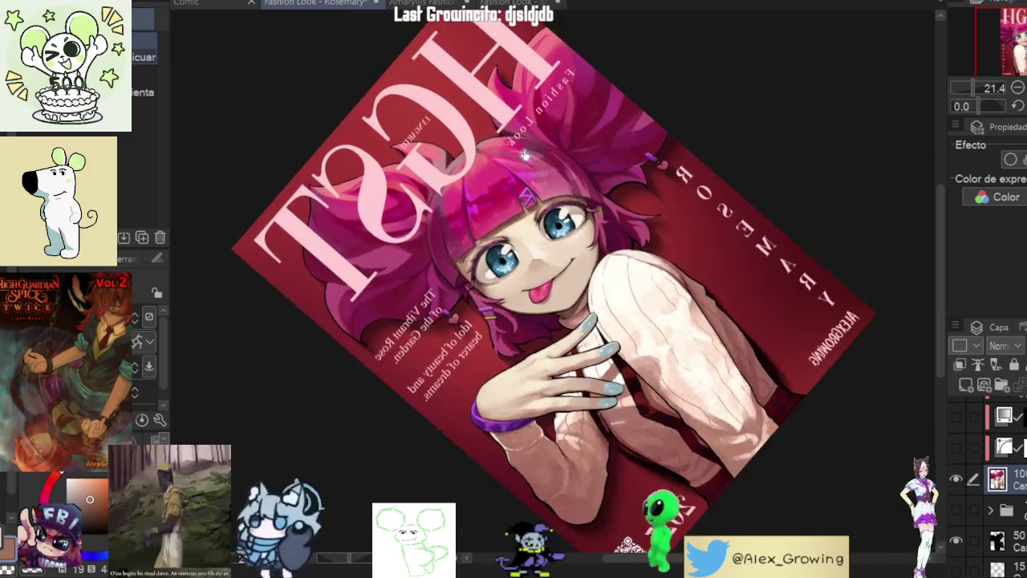
{"action": "left_click_drag", "start_coordinate": [483, 296], "coordinate": [497, 238]}
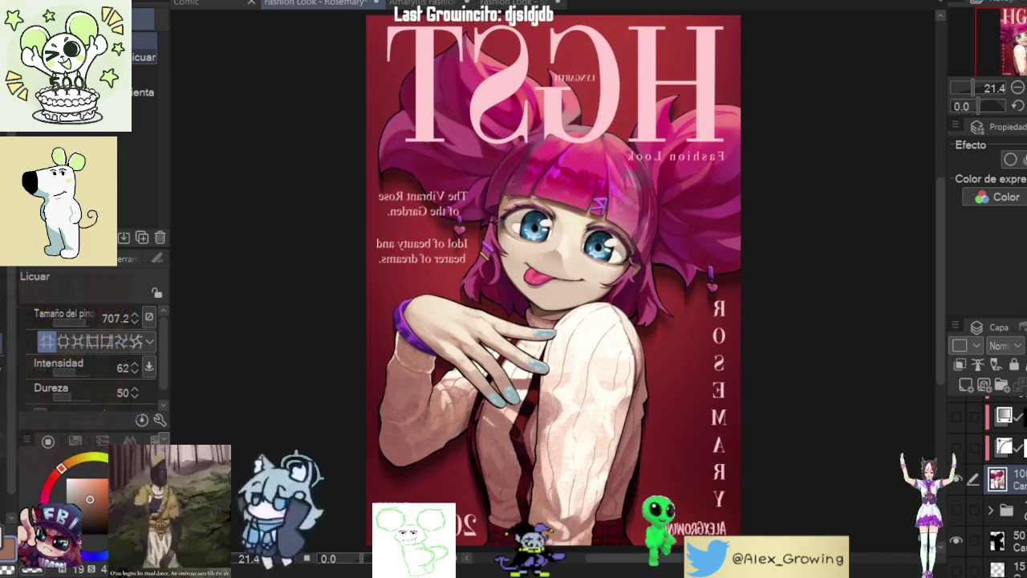
Step: Toggle the mirrored view, return to normal orientation, and zoom in on the character's face
{"action": "key", "text": "h"}
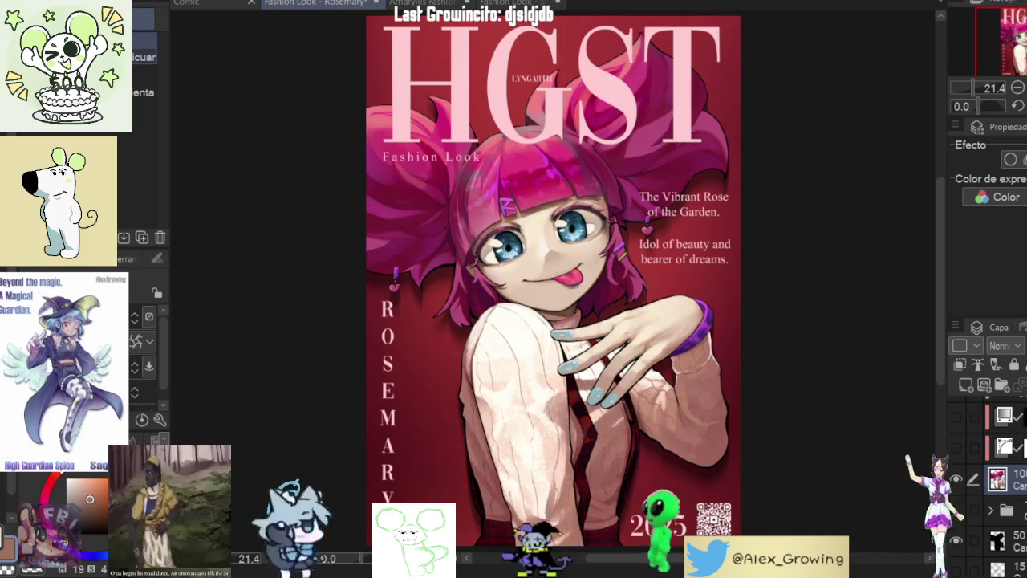
{"action": "key", "text": "h"}
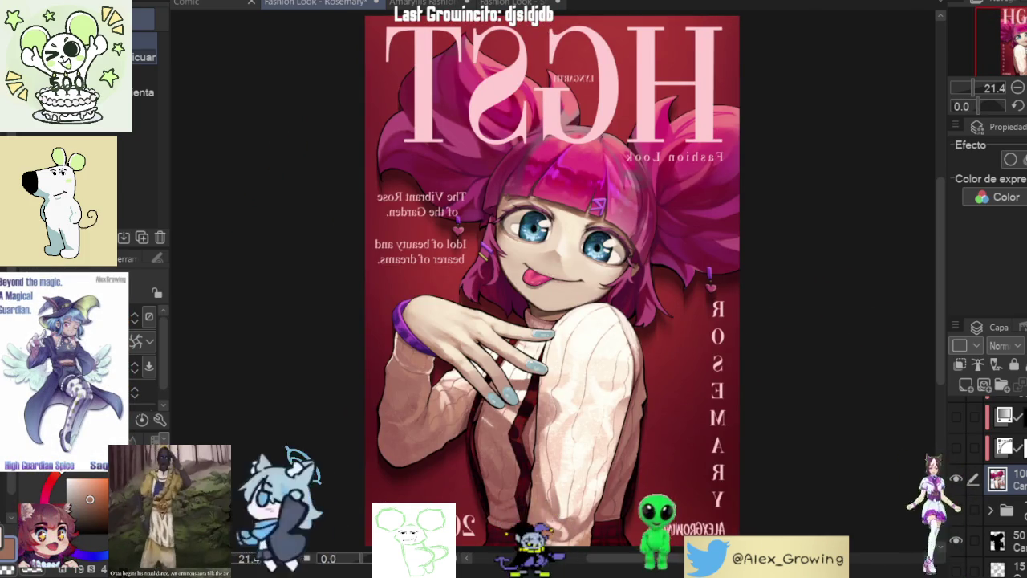
{"action": "scroll", "coordinate": [520, 267], "scroll_direction": "up", "scroll_amount": 2}
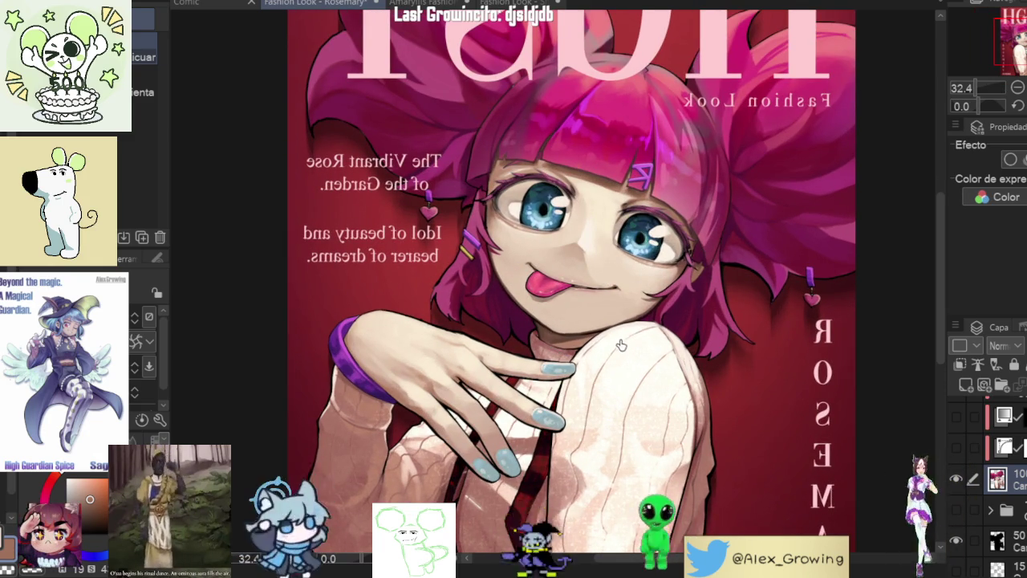
{"action": "scroll", "coordinate": [626, 330], "scroll_direction": "down", "scroll_amount": 2}
{"action": "scroll", "coordinate": [626, 330], "scroll_direction": "down", "scroll_amount": 1}
{"action": "scroll", "coordinate": [626, 330], "scroll_direction": "up", "scroll_amount": 2}
{"action": "scroll", "coordinate": [626, 331], "scroll_direction": "down", "scroll_amount": 1}
{"action": "scroll", "coordinate": [626, 331], "scroll_direction": "down", "scroll_amount": 1}
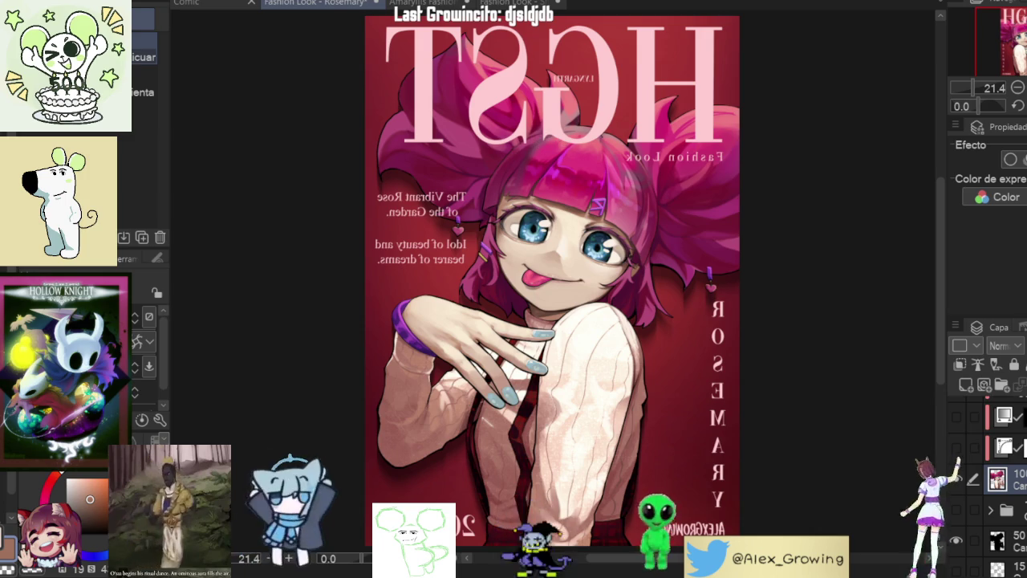
{"action": "key", "text": "h"}
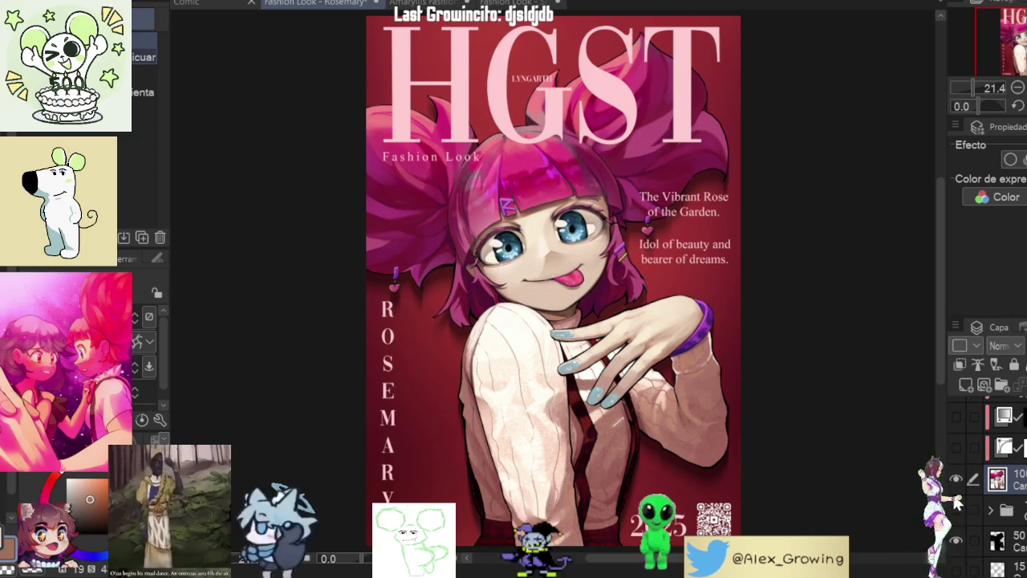
{"action": "key", "text": "ctrl+plus"}
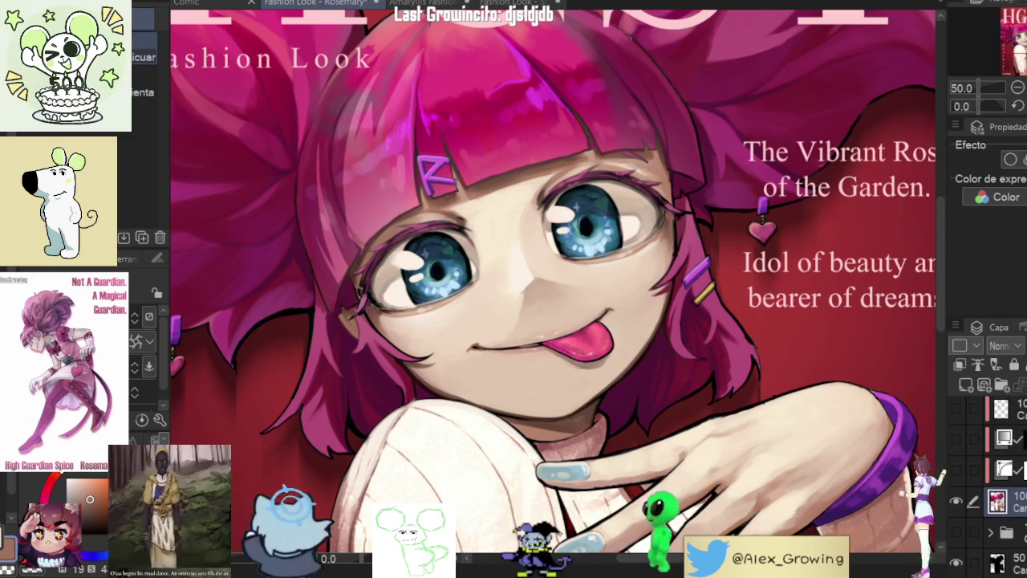
Step: Hide and reshow the character layer to compare, then add a new raster layer above it
{"action": "scroll", "coordinate": [991, 473], "scroll_direction": "down", "scroll_amount": 1}
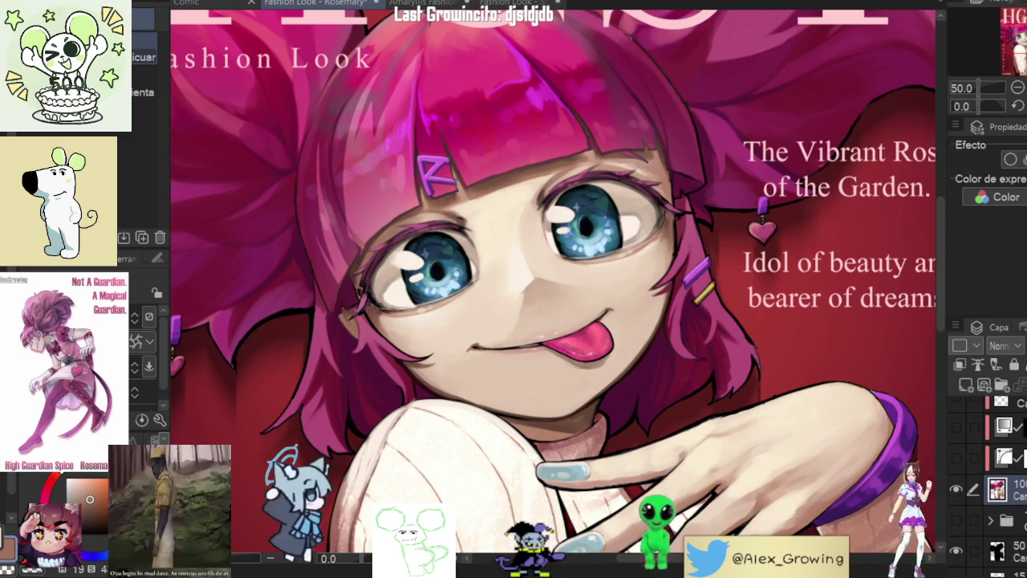
{"action": "left_click", "coordinate": [960, 364]}
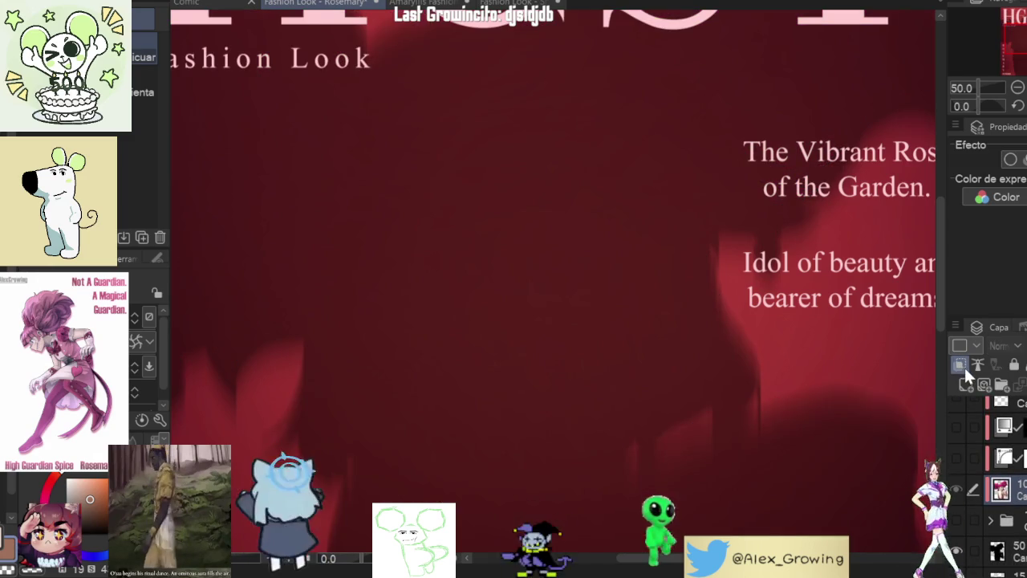
{"action": "left_click", "coordinate": [963, 365]}
{"action": "left_click", "coordinate": [960, 365]}
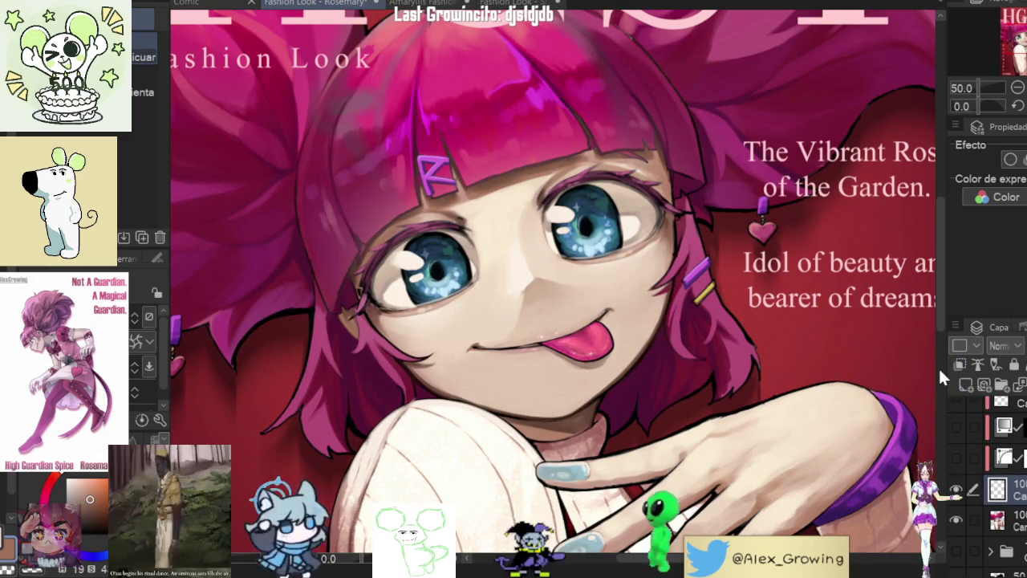
Step: Select the Brush tool's thick oil paint sub-tool
{"action": "key", "text": "b"}
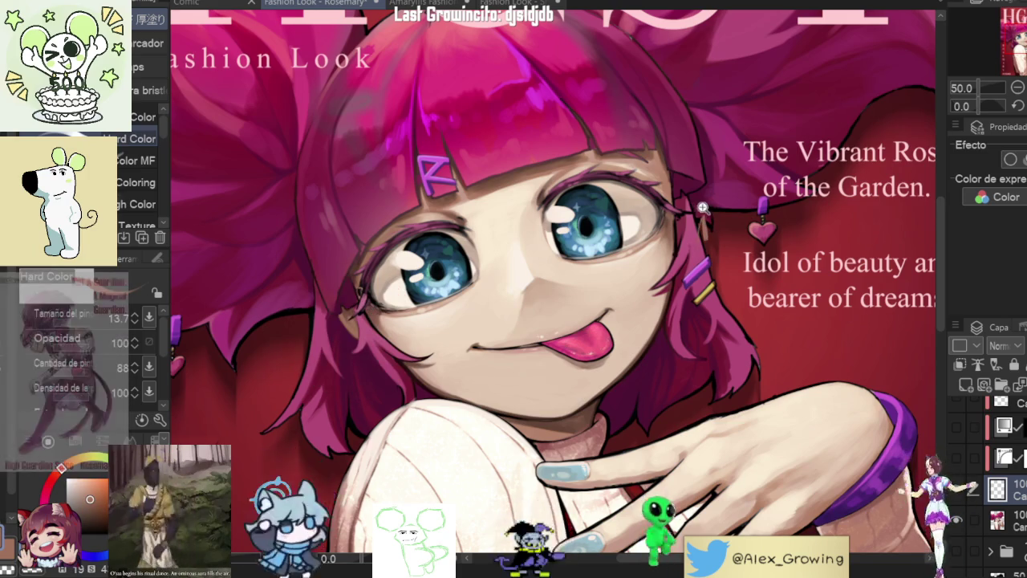
{"action": "scroll", "coordinate": [709, 213], "scroll_direction": "up", "scroll_amount": 1}
{"action": "key", "text": "b"}
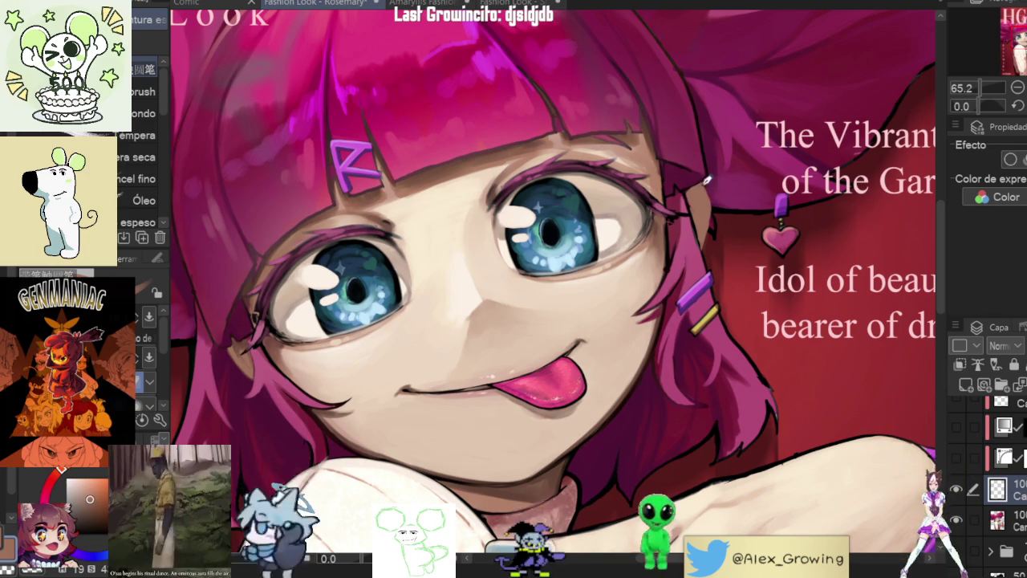
Step: Zoom around the face and sample the character's skin colour with the eyedropper
{"action": "scroll", "coordinate": [712, 213], "scroll_direction": "up", "scroll_amount": 3}
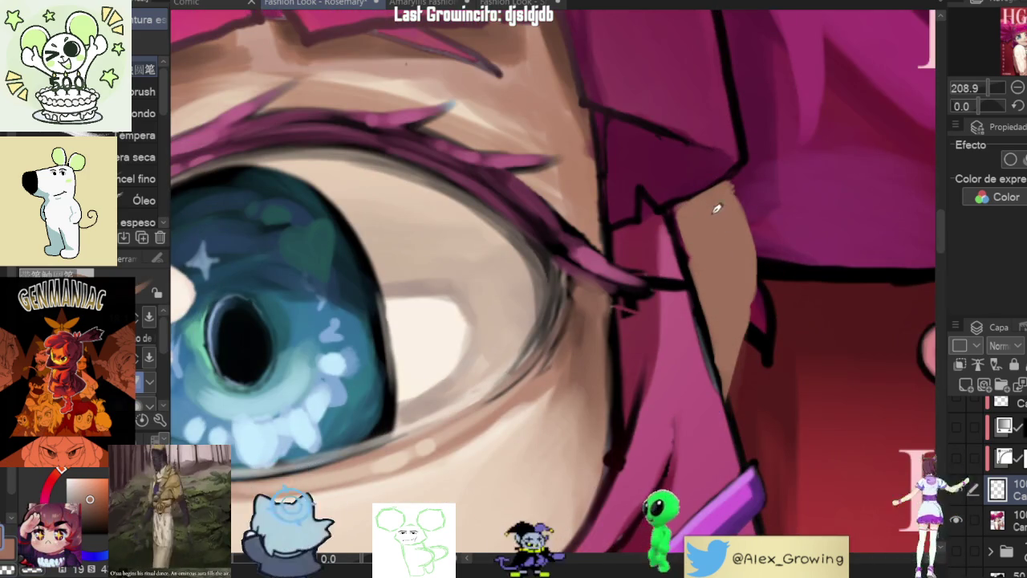
{"action": "scroll", "coordinate": [712, 212], "scroll_direction": "down", "scroll_amount": 5}
{"action": "scroll", "coordinate": [522, 389], "scroll_direction": "up", "scroll_amount": 5}
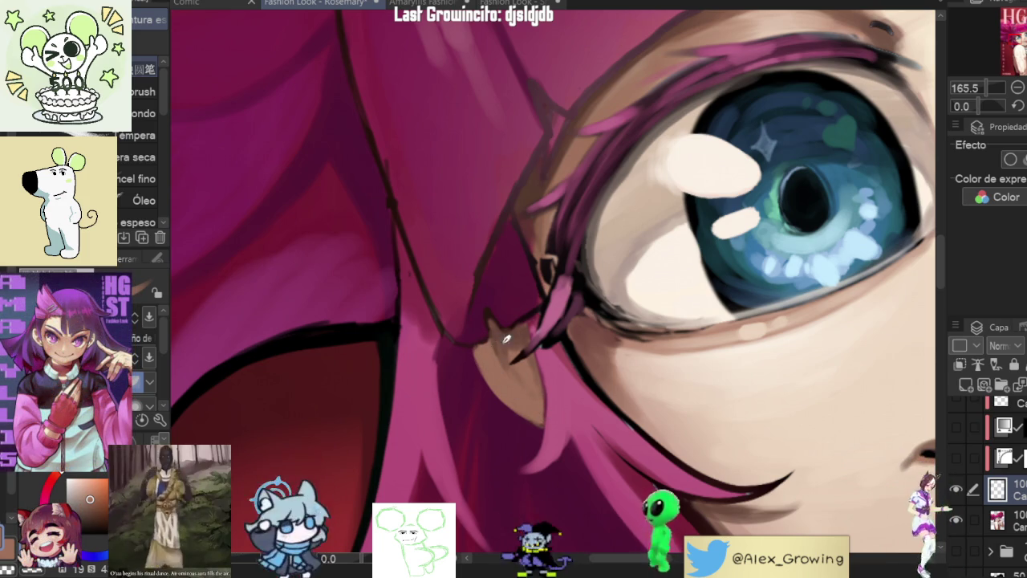
{"action": "scroll", "coordinate": [500, 338], "scroll_direction": "down", "scroll_amount": 5}
{"action": "scroll", "coordinate": [527, 340], "scroll_direction": "up", "scroll_amount": 5}
{"action": "scroll", "coordinate": [530, 341], "scroll_direction": "down", "scroll_amount": 2}
{"action": "scroll", "coordinate": [541, 344], "scroll_direction": "down", "scroll_amount": 2}
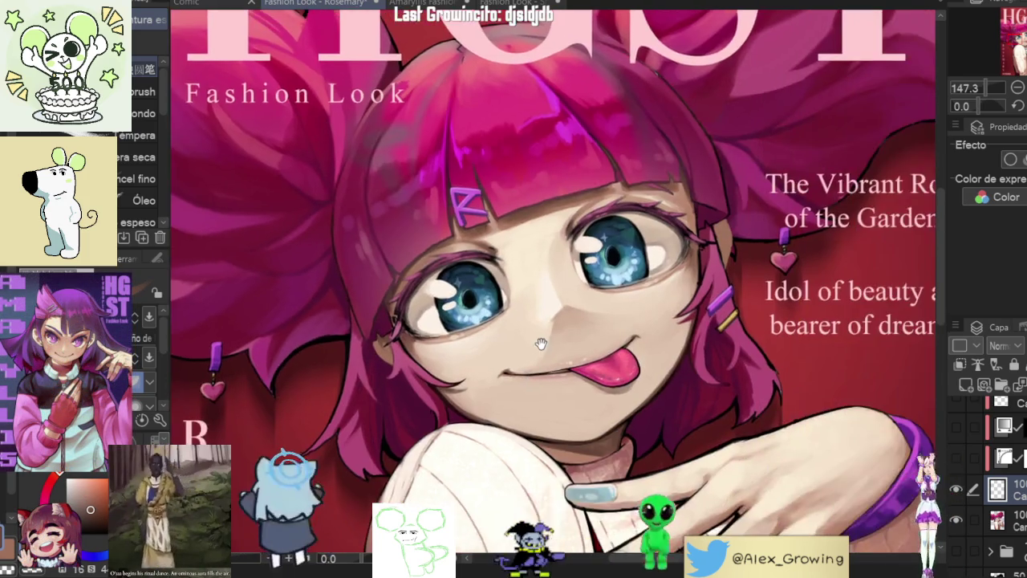
{"action": "scroll", "coordinate": [714, 228], "scroll_direction": "up", "scroll_amount": 3}
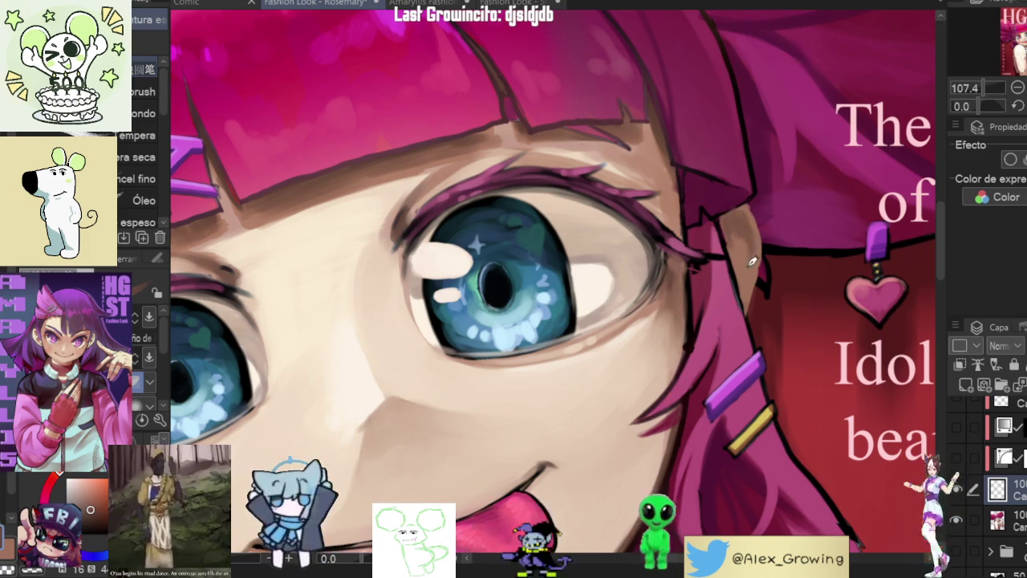
{"action": "scroll", "coordinate": [753, 252], "scroll_direction": "down", "scroll_amount": 3}
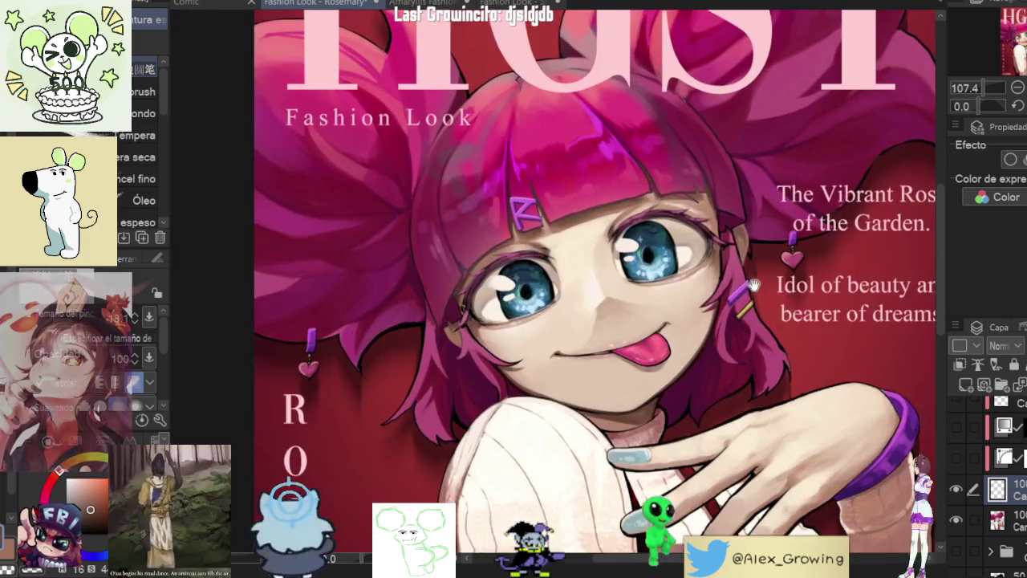
{"action": "scroll", "coordinate": [649, 322], "scroll_direction": "down", "scroll_amount": 2}
{"action": "scroll", "coordinate": [649, 322], "scroll_direction": "up", "scroll_amount": 4}
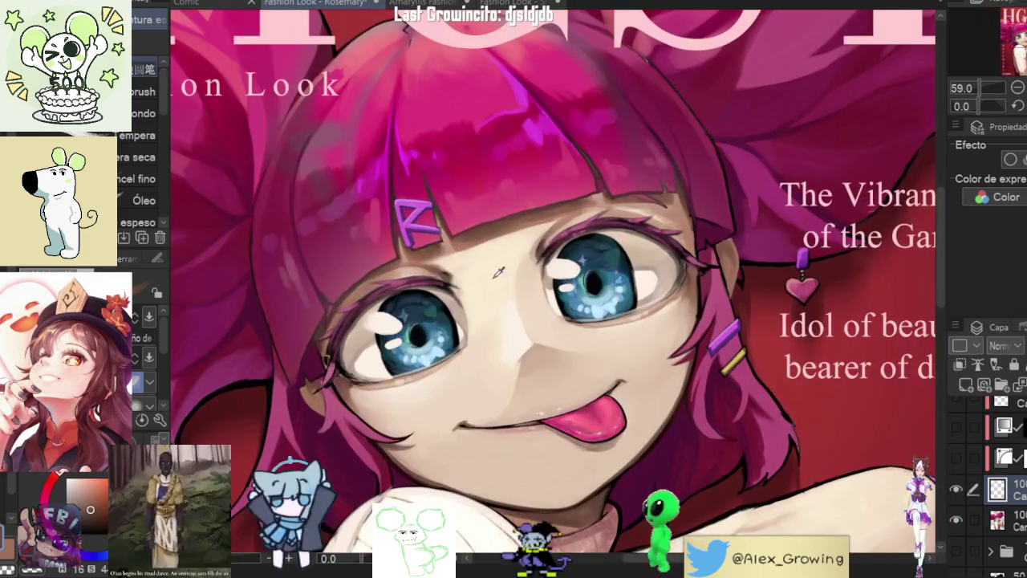
{"action": "left_click", "coordinate": [511, 301], "text": "alt"}
Step: Zoom into the ear and earring beside the eye and paint over them in skin tone
{"action": "scroll", "coordinate": [730, 241], "scroll_direction": "up", "scroll_amount": 3}
{"action": "scroll", "coordinate": [751, 252], "scroll_direction": "up", "scroll_amount": 1}
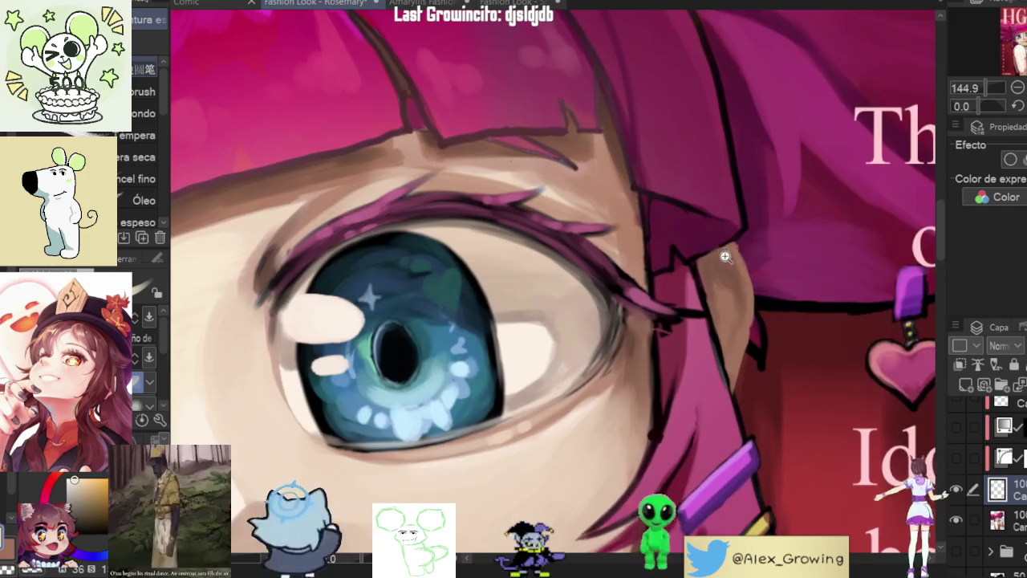
{"action": "scroll", "coordinate": [751, 252], "scroll_direction": "up", "scroll_amount": 1}
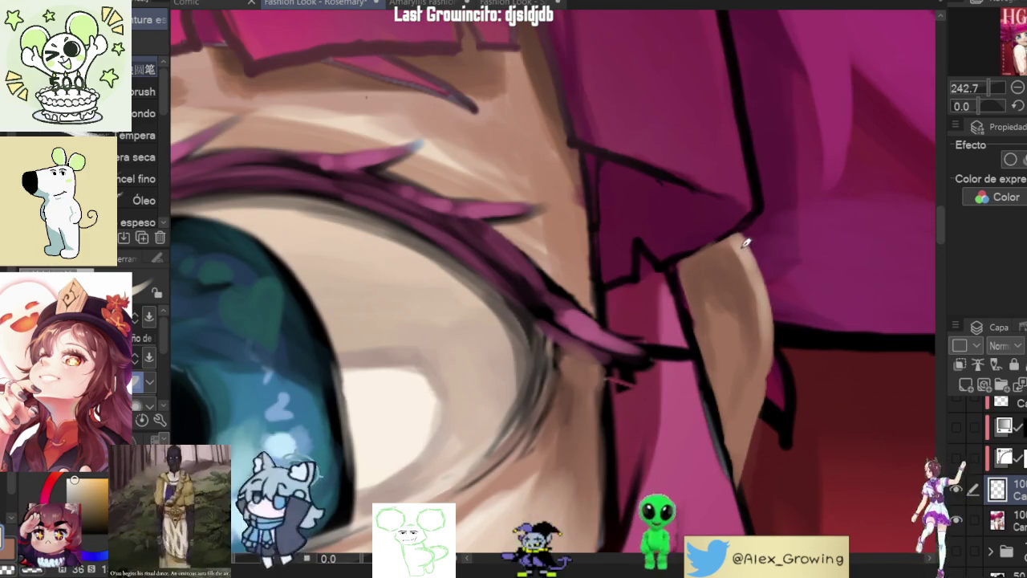
{"action": "scroll", "coordinate": [748, 249], "scroll_direction": "down", "scroll_amount": 5}
{"action": "scroll", "coordinate": [753, 253], "scroll_direction": "down", "scroll_amount": 1}
{"action": "scroll", "coordinate": [756, 256], "scroll_direction": "up", "scroll_amount": 1}
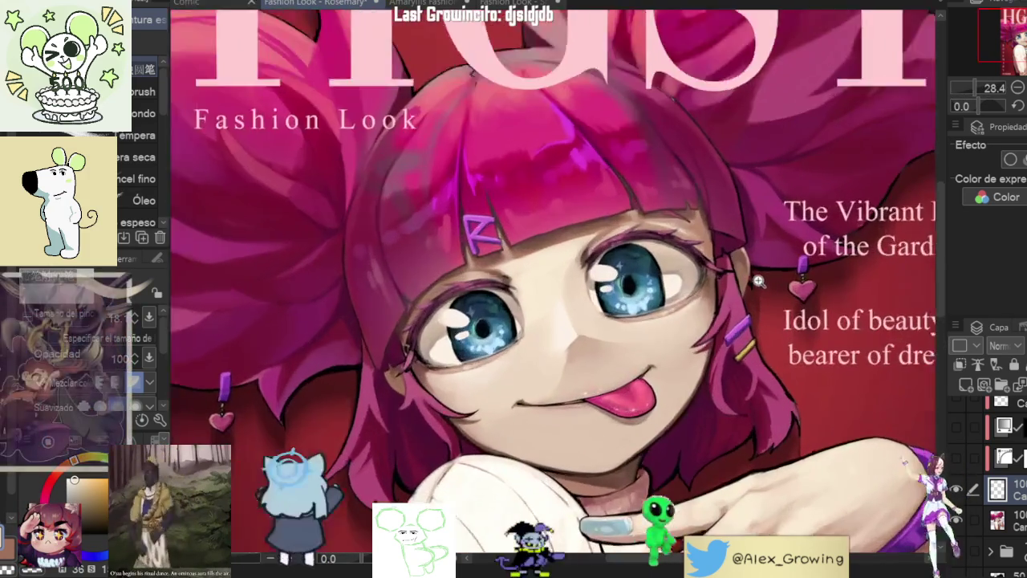
{"action": "left_click_drag", "start_coordinate": [759, 258], "coordinate": [745, 243]}
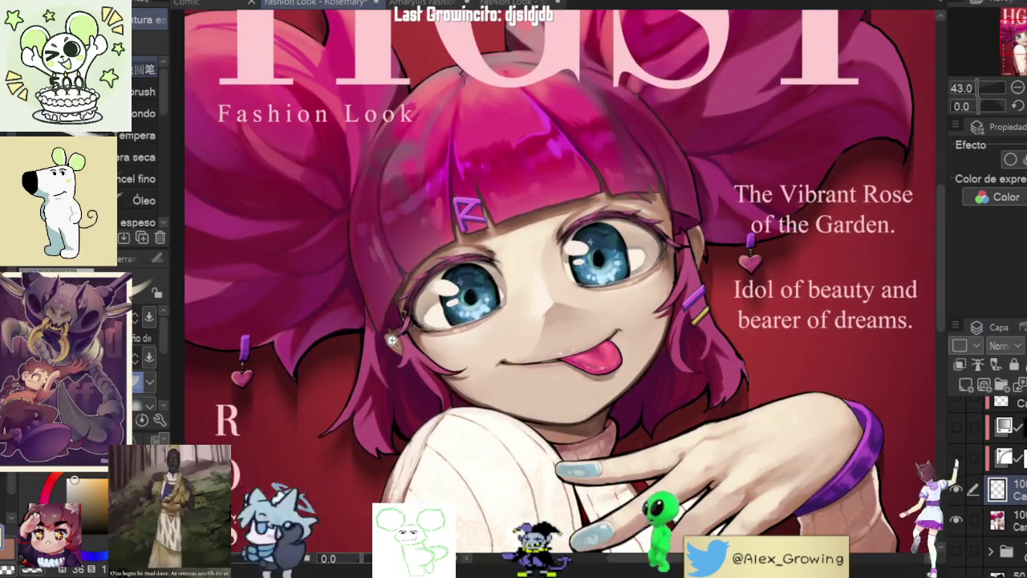
{"action": "scroll", "coordinate": [394, 341], "scroll_direction": "up", "scroll_amount": 4}
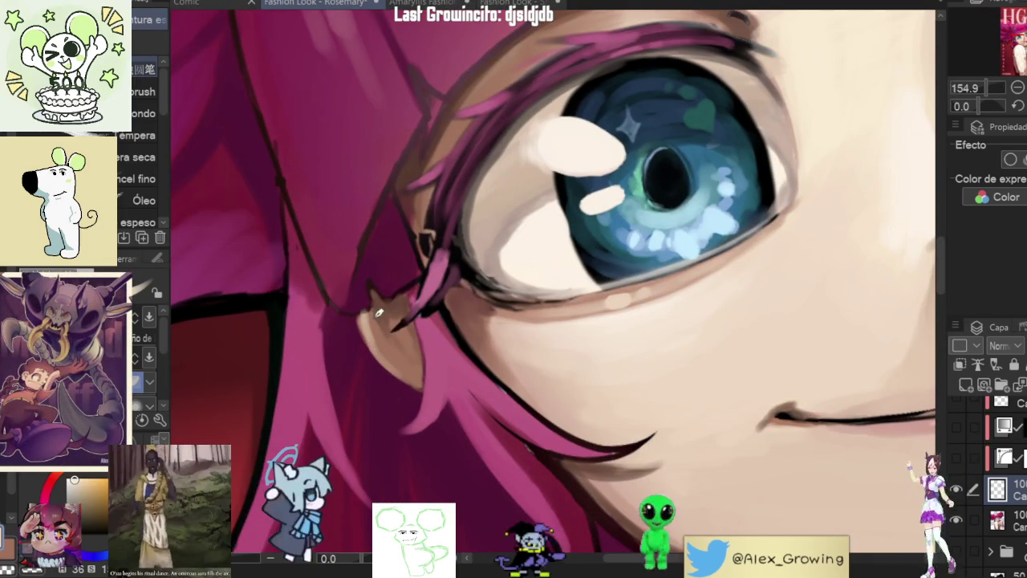
{"action": "scroll", "coordinate": [599, 329], "scroll_direction": "down", "scroll_amount": 4}
{"action": "scroll", "coordinate": [599, 329], "scroll_direction": "down", "scroll_amount": 1}
{"action": "scroll", "coordinate": [599, 329], "scroll_direction": "up", "scroll_amount": 2}
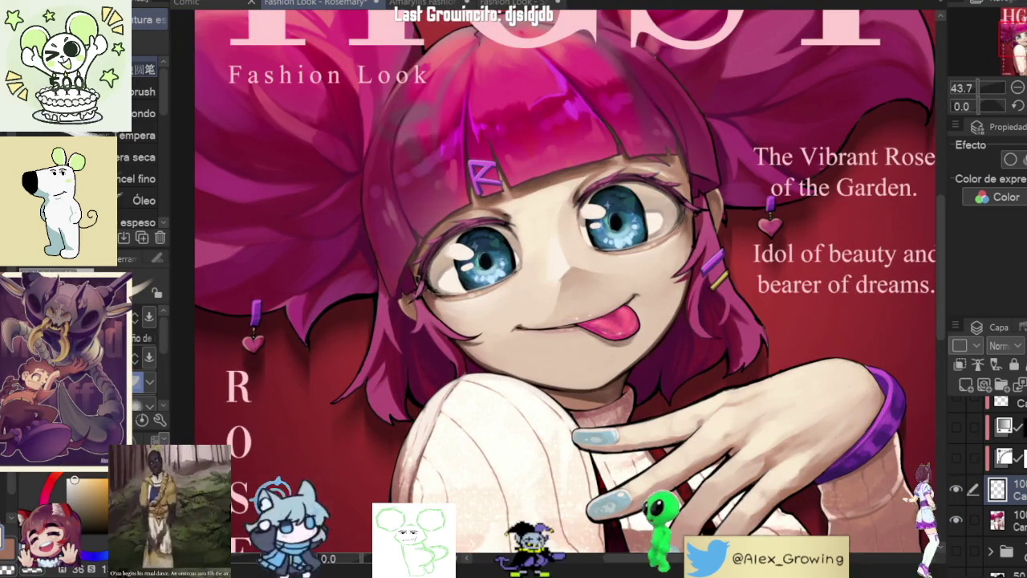
{"action": "scroll", "coordinate": [814, 343], "scroll_direction": "down", "scroll_amount": 1}
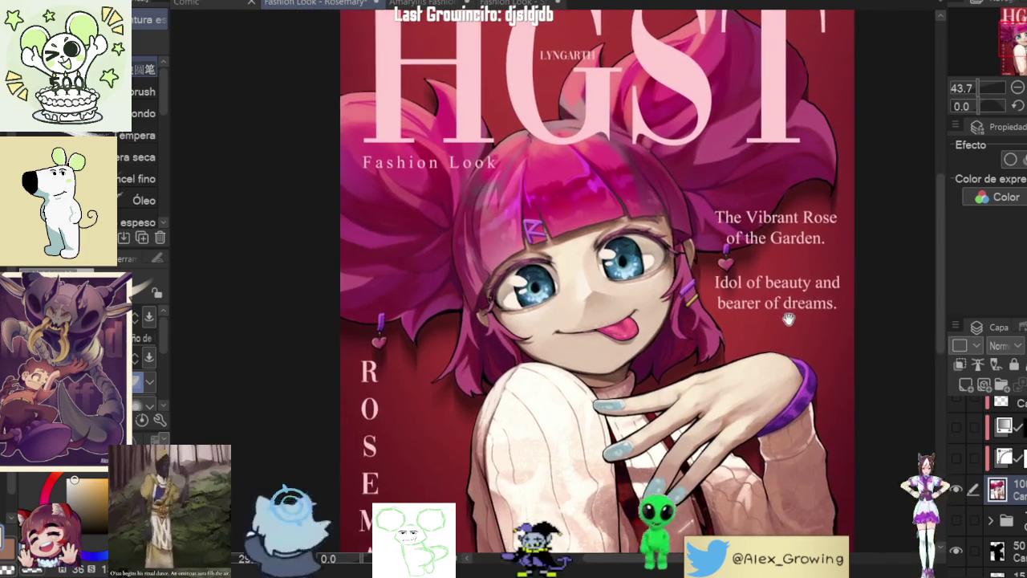
{"action": "scroll", "coordinate": [813, 343], "scroll_direction": "down", "scroll_amount": 2}
{"action": "scroll", "coordinate": [813, 343], "scroll_direction": "up", "scroll_amount": 2}
{"action": "scroll", "coordinate": [814, 343], "scroll_direction": "down", "scroll_amount": 2}
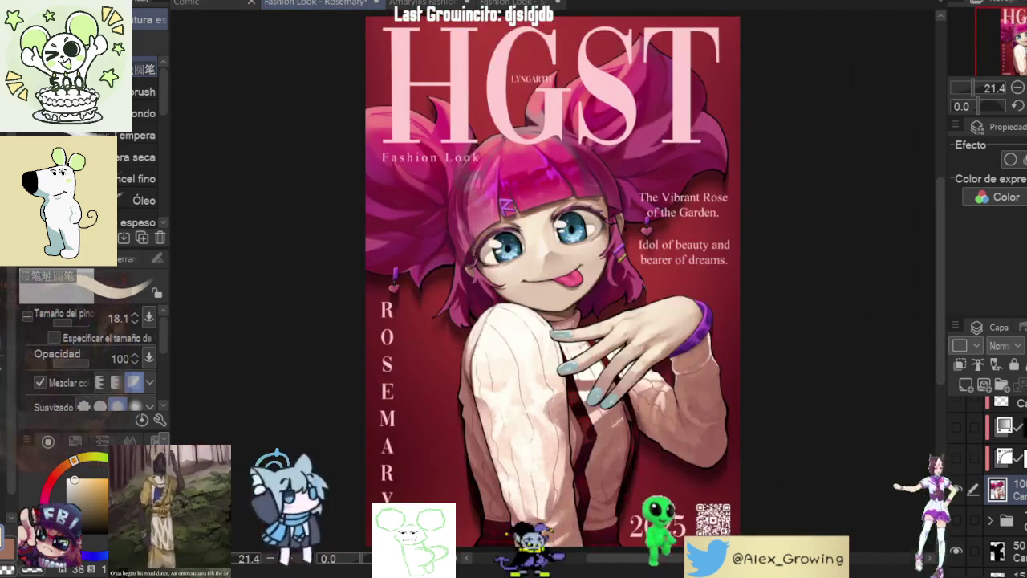
Step: Mirror the canvas view horizontally and back to check the drawing
{"action": "key", "text": "h"}
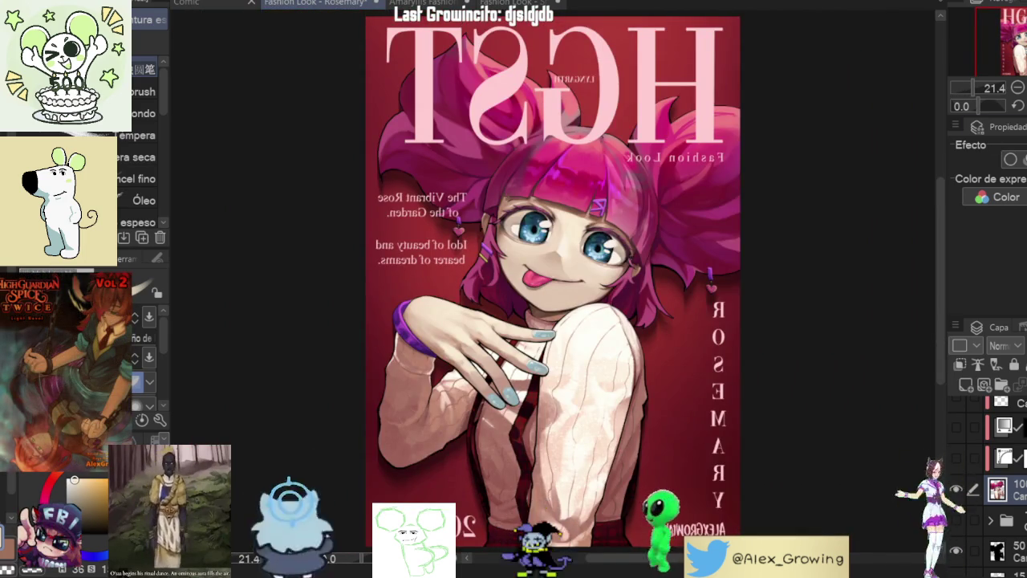
{"action": "key", "text": "h"}
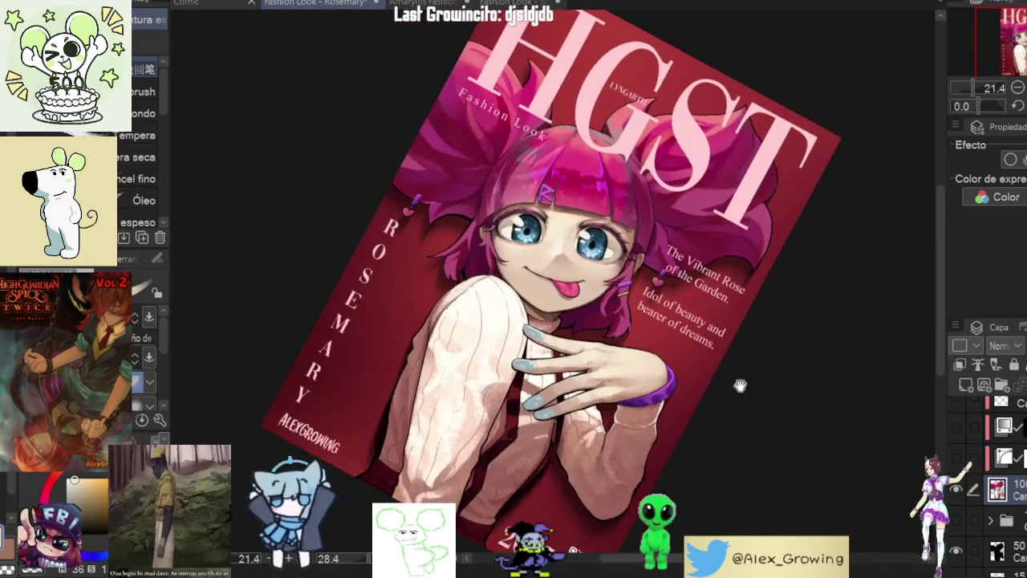
{"action": "scroll", "coordinate": [747, 390], "scroll_direction": "up", "scroll_amount": 5}
{"action": "scroll", "coordinate": [601, 286], "scroll_direction": "up", "scroll_amount": 4}
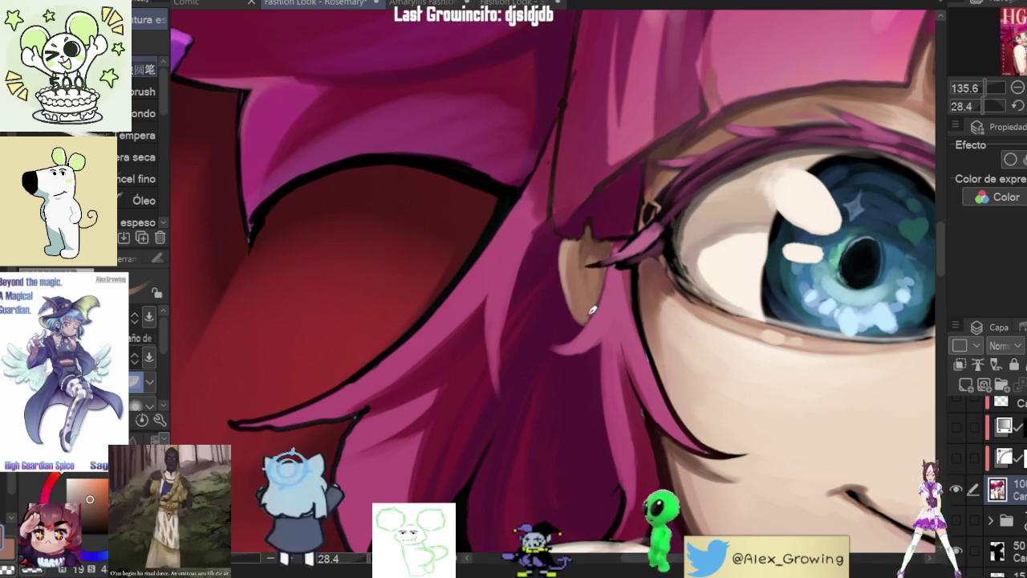
{"action": "scroll", "coordinate": [628, 368], "scroll_direction": "down", "scroll_amount": 5}
Step: Reset the view rotation, fit the cover to the window, and show the hidden layer again
{"action": "key", "text": "minus"}
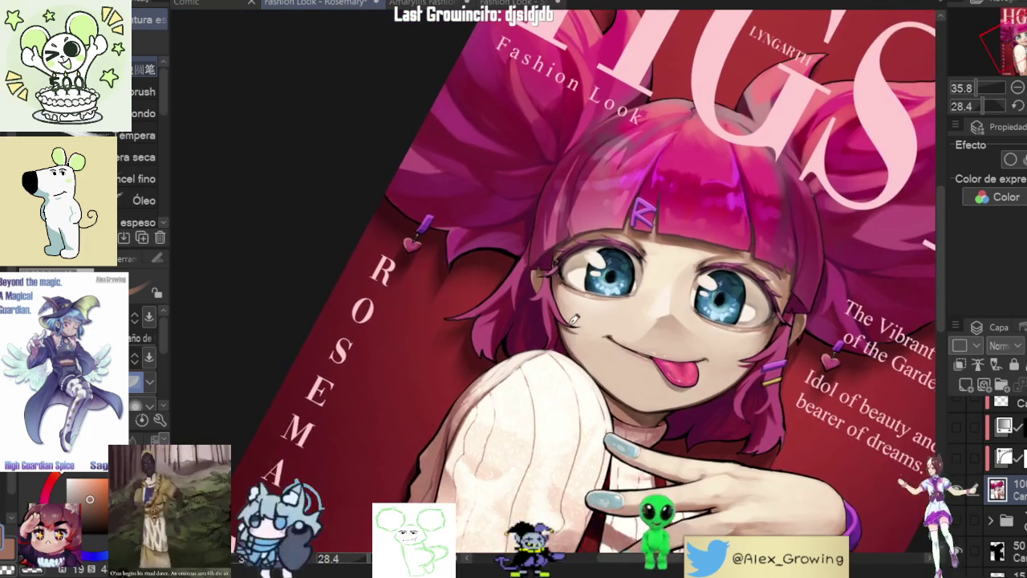
{"action": "key", "text": "minus"}
{"action": "key", "text": "ctrl+0"}
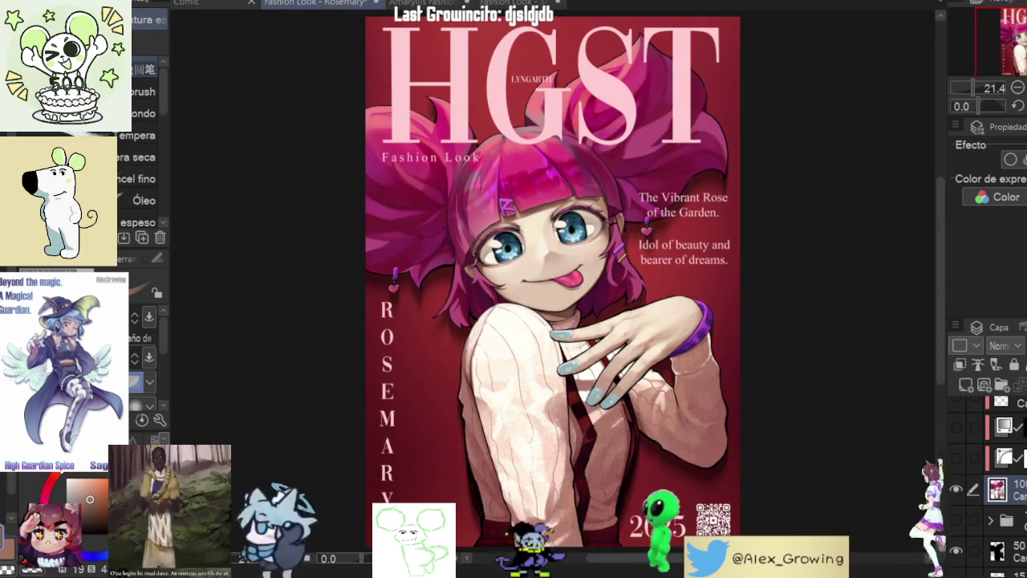
{"action": "left_click", "coordinate": [955, 459]}
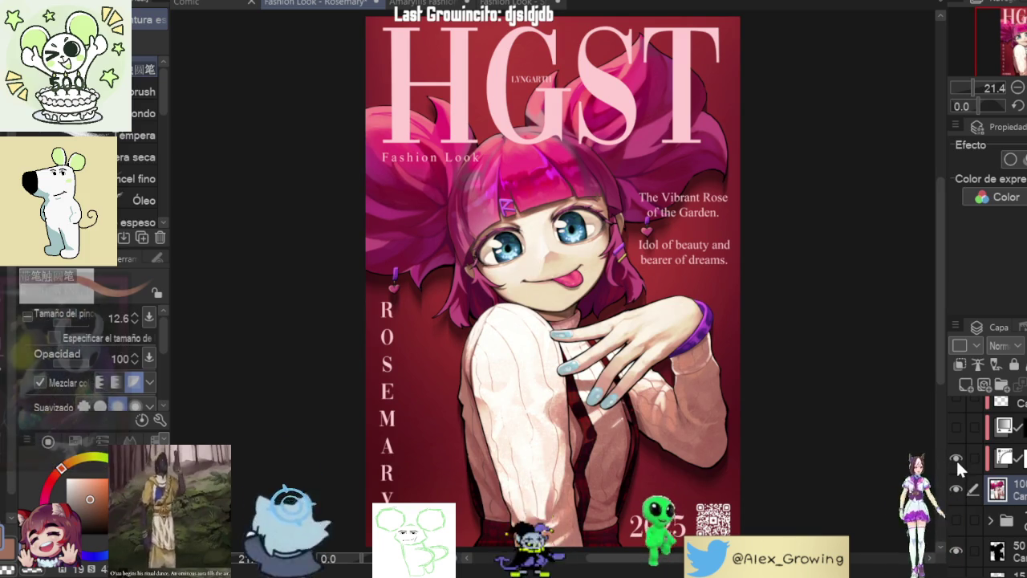
{"action": "scroll", "coordinate": [956, 458], "scroll_direction": "up", "scroll_amount": 3}
{"action": "scroll", "coordinate": [956, 458], "scroll_direction": "up", "scroll_amount": 2}
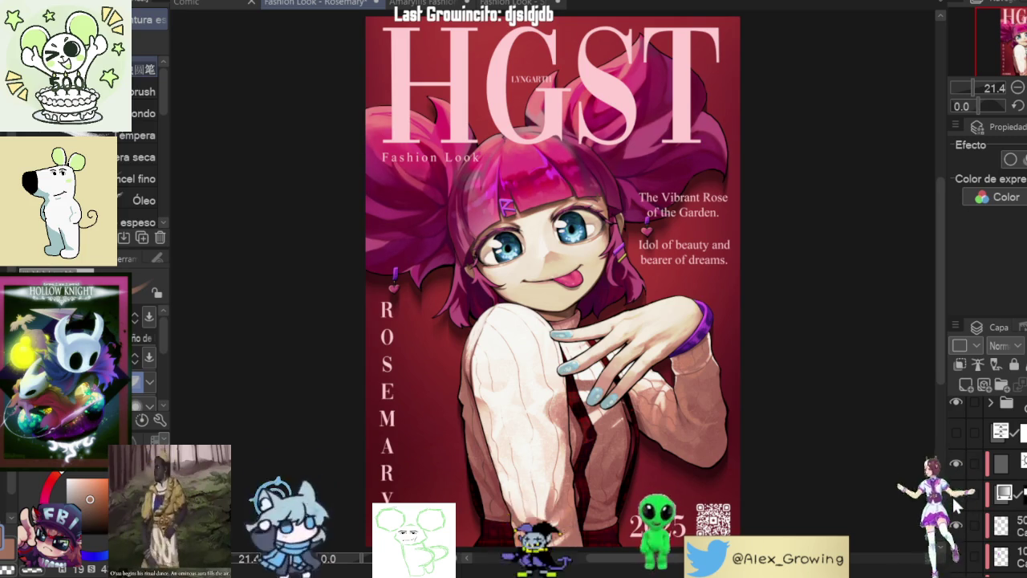
Step: Preview the illustration in grayscale and back, then show the cover-text folder with HGST title, captions and QR code
{"action": "left_click", "coordinate": [957, 405]}
{"action": "left_click", "coordinate": [956, 432]}
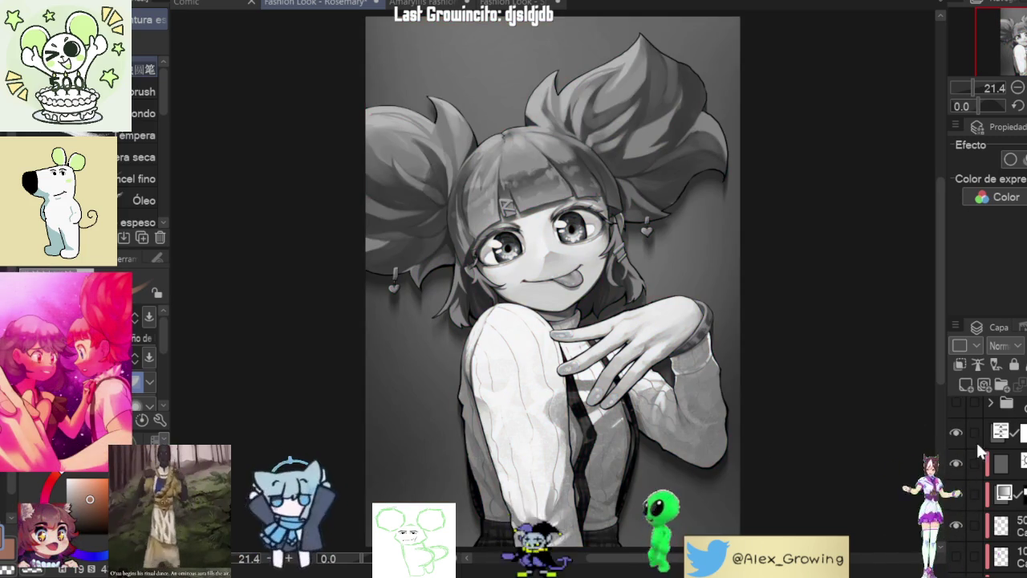
{"action": "left_click", "coordinate": [954, 433]}
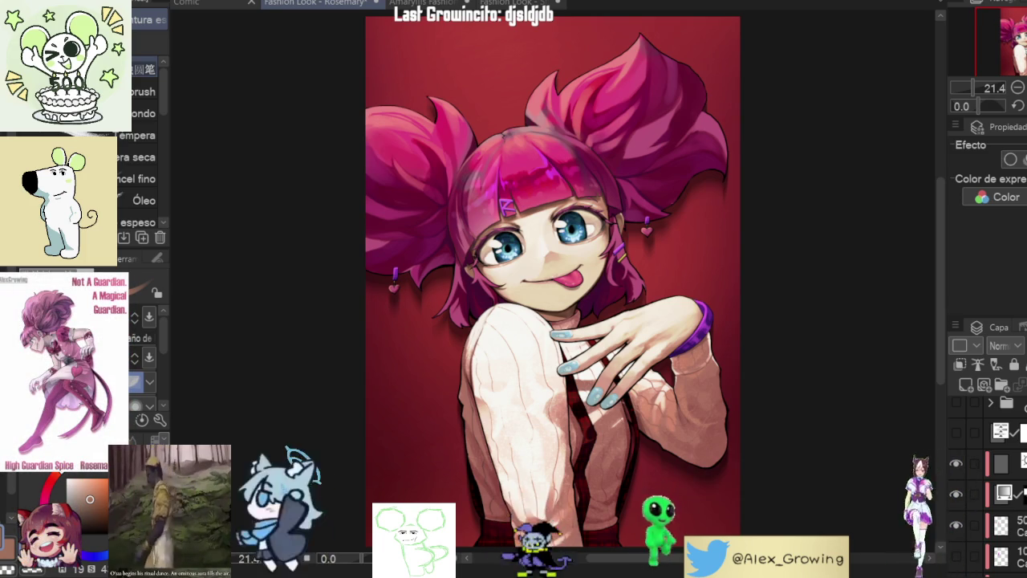
{"action": "scroll", "coordinate": [971, 458], "scroll_direction": "up", "scroll_amount": 1}
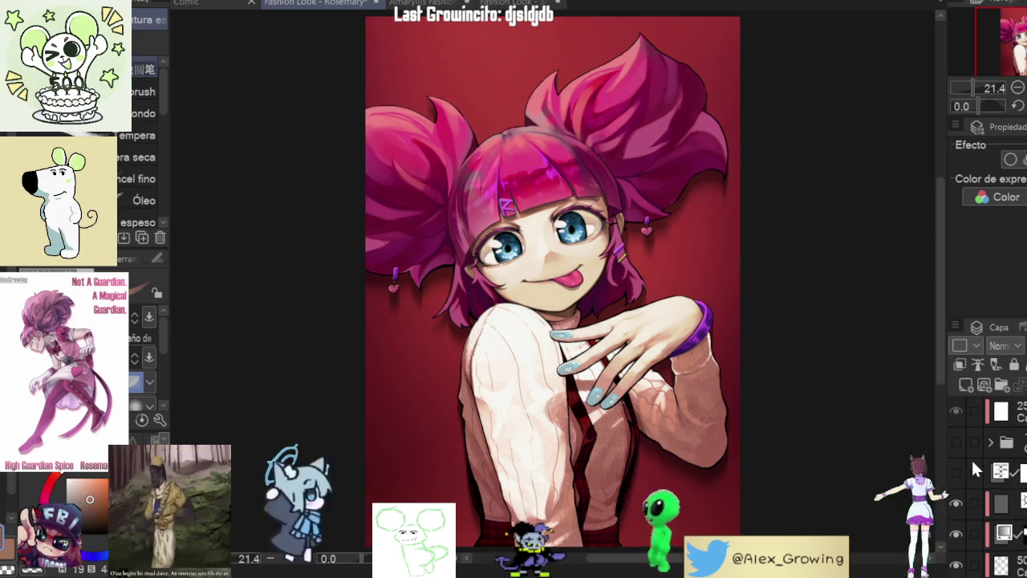
{"action": "left_click", "coordinate": [955, 442]}
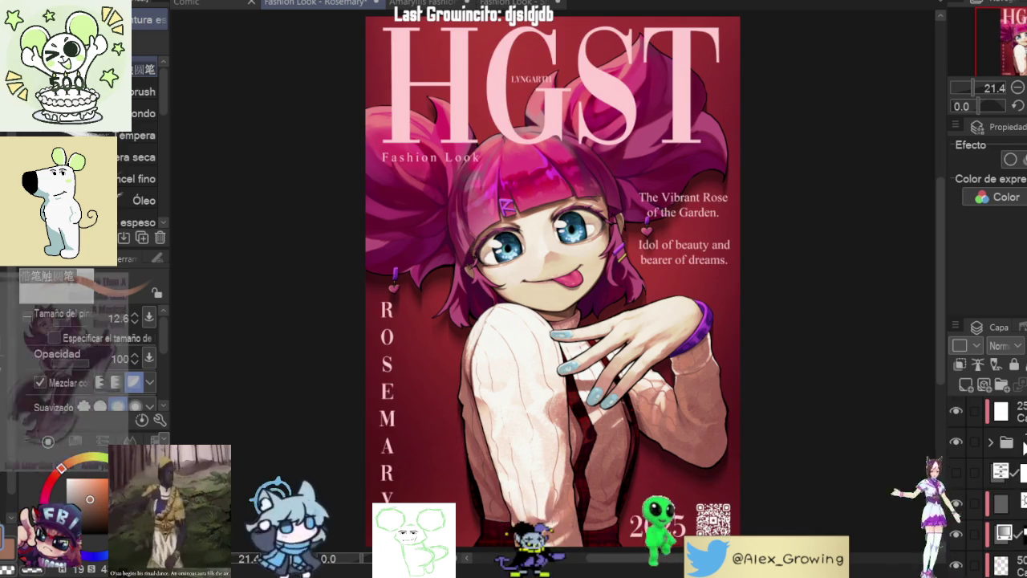
Step: Duplicate the 'Idol of beauty' tagline box and place the copy above the 2025 date and QR code
{"action": "key", "text": "t"}
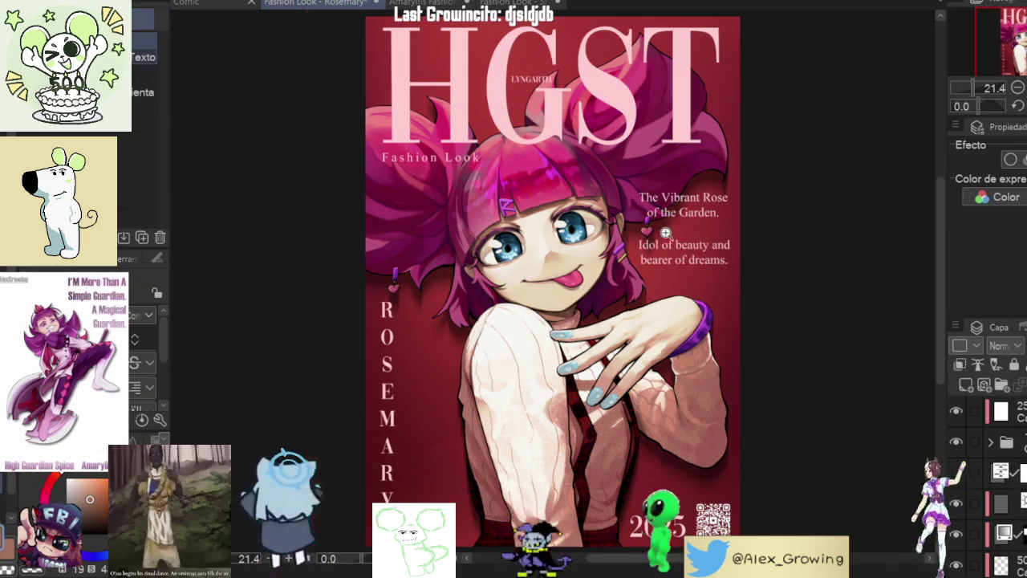
{"action": "left_click", "coordinate": [663, 233]}
{"action": "left_click", "coordinate": [694, 275]}
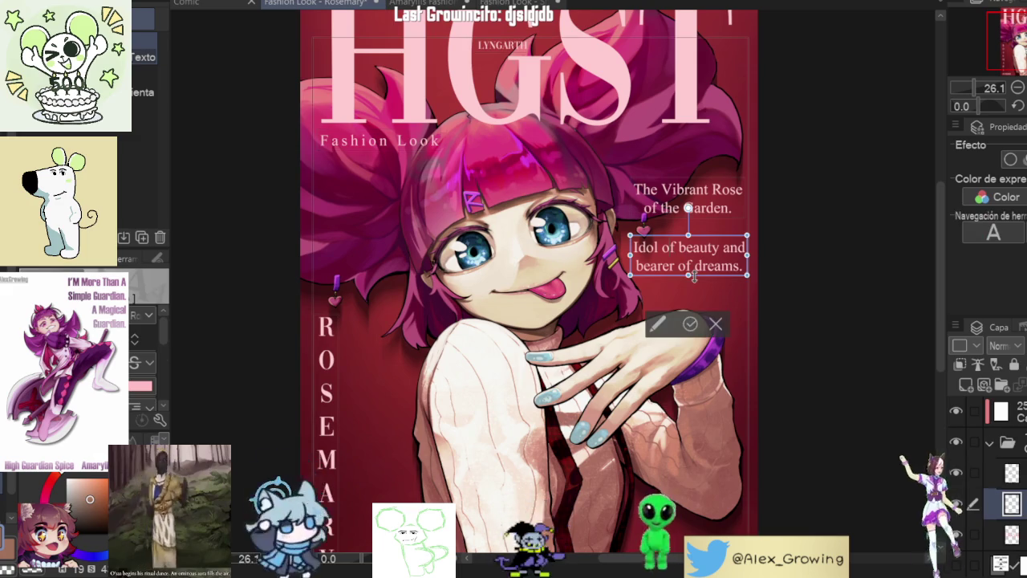
{"action": "key", "text": "Escape"}
{"action": "left_click_drag", "start_coordinate": [706, 240], "coordinate": [643, 472]}
{"action": "scroll", "coordinate": [643, 471], "scroll_direction": "down", "scroll_amount": 3}
{"action": "left_click_drag", "start_coordinate": [686, 297], "coordinate": [748, 354]}
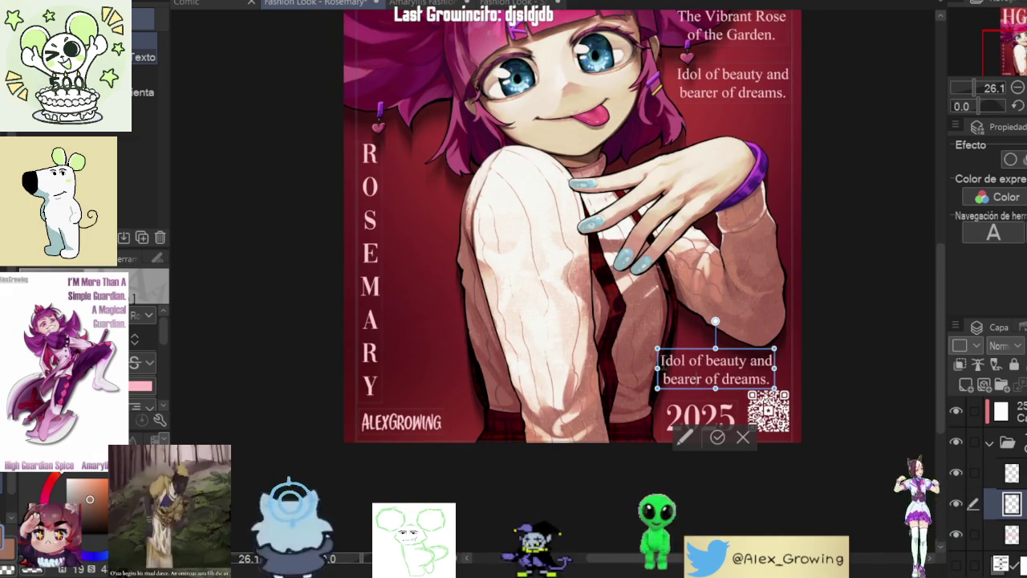
Step: Replace the copied tagline's text with 'The legacy of'
{"action": "left_click_drag", "start_coordinate": [660, 360], "coordinate": [853, 394]}
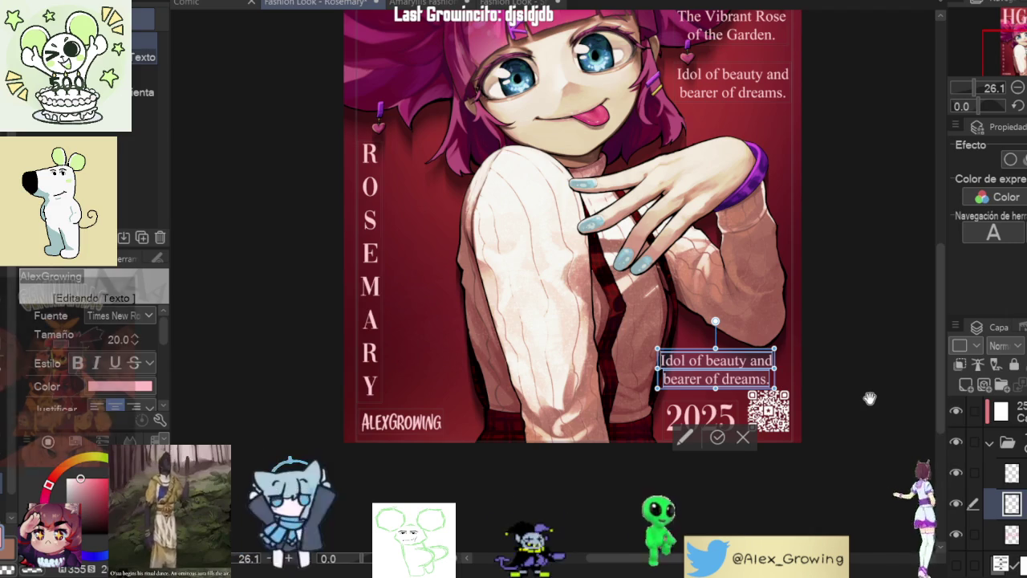
{"action": "key", "text": "BackSpace"}
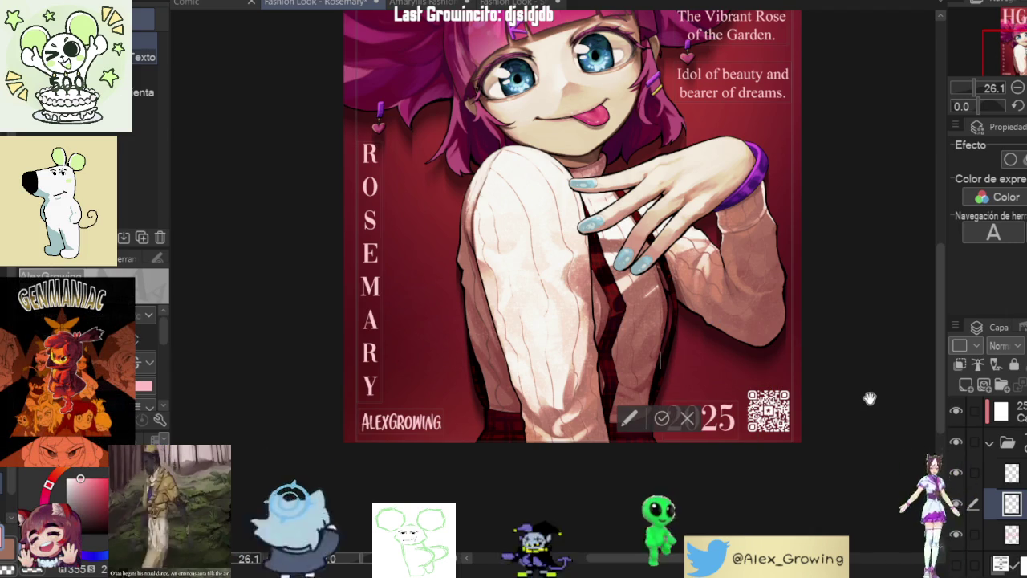
{"action": "type", "text": "The legacy of"}
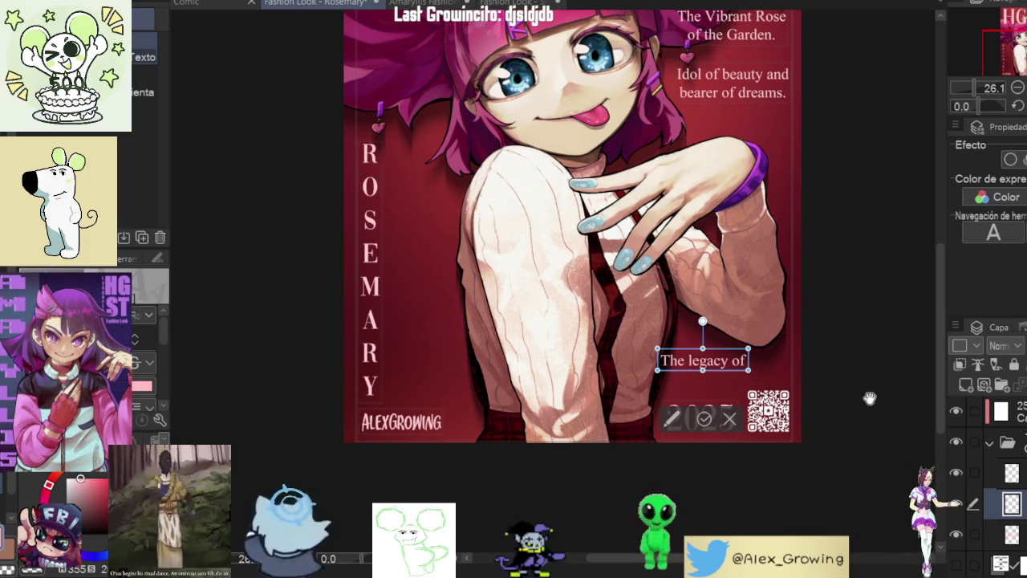
Step: Add 'Legendary Guardian' and 'in' as new caption lines, then select all the caption text
{"action": "key", "text": "Return"}
{"action": "key", "text": "BackSpace"}
{"action": "key", "text": "BackSpace"}
{"action": "key", "text": "BackSpace"}
{"action": "key", "text": "BackSpace"}
{"action": "key", "text": "BackSpace"}
{"action": "key", "text": "BackSpace"}
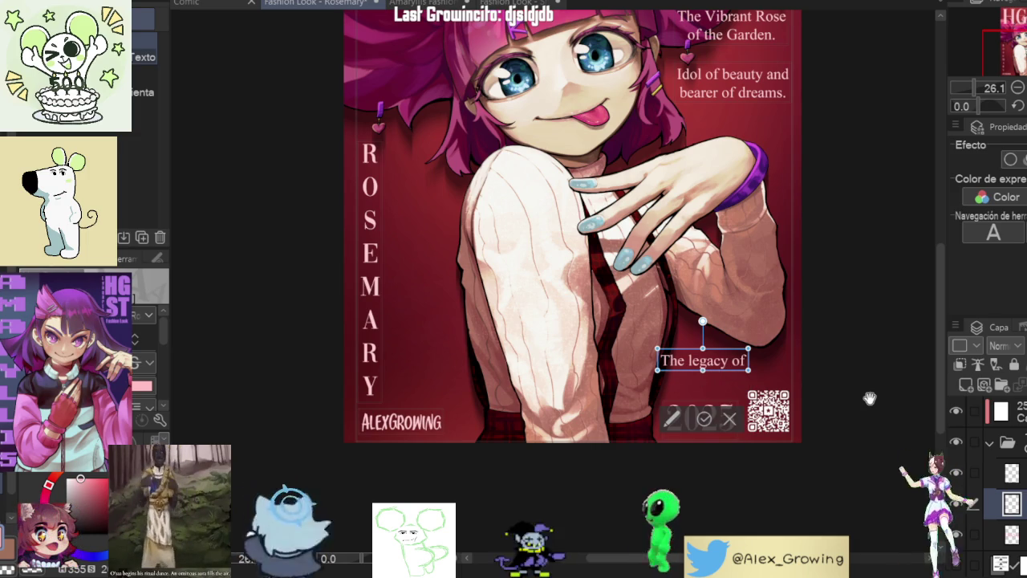
{"action": "key", "text": "Return"}
{"action": "type", "text": "Le"}
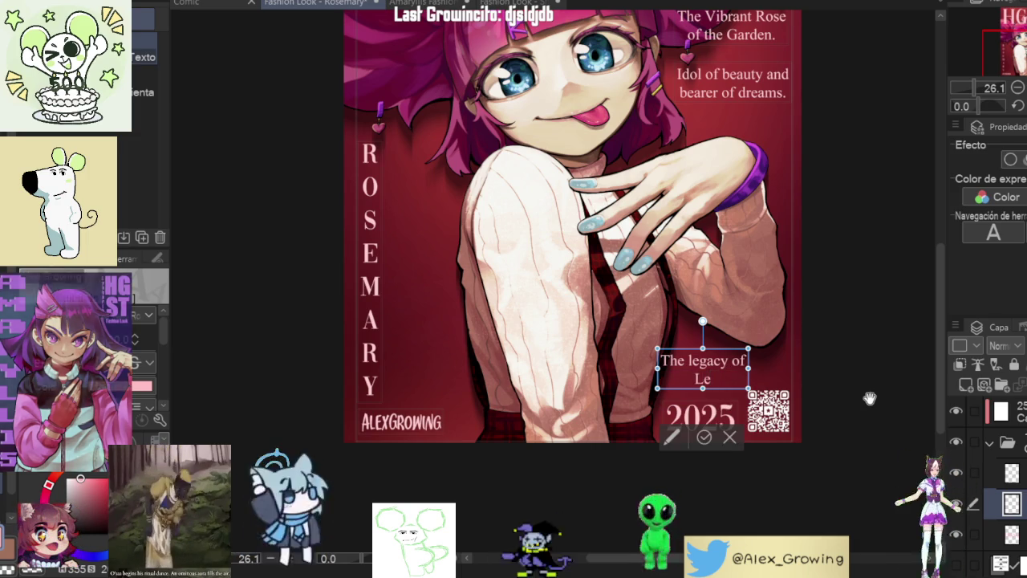
{"action": "type", "text": "gendary Guardian"}
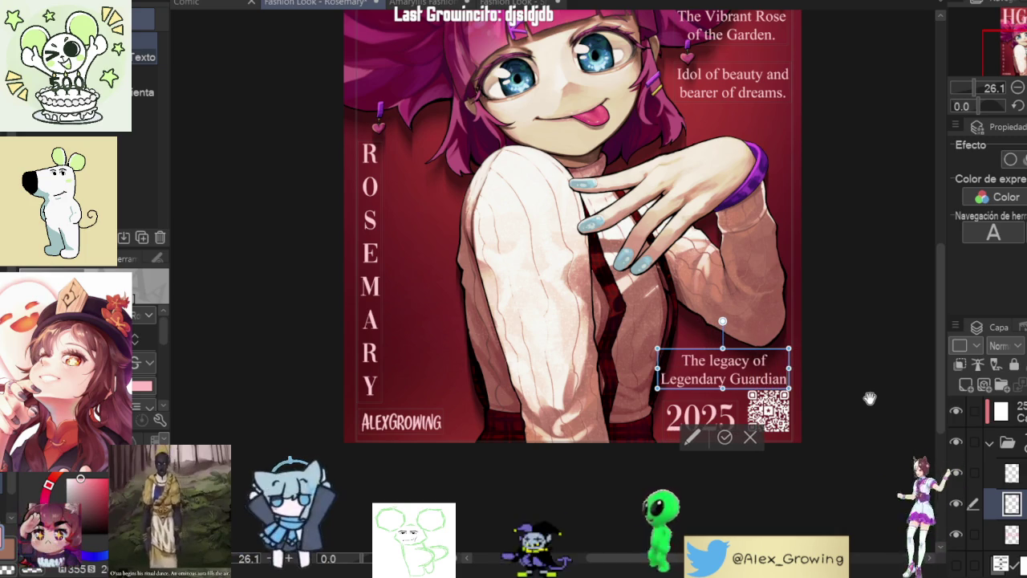
{"action": "key", "text": "Return"}
{"action": "type", "text": "in"}
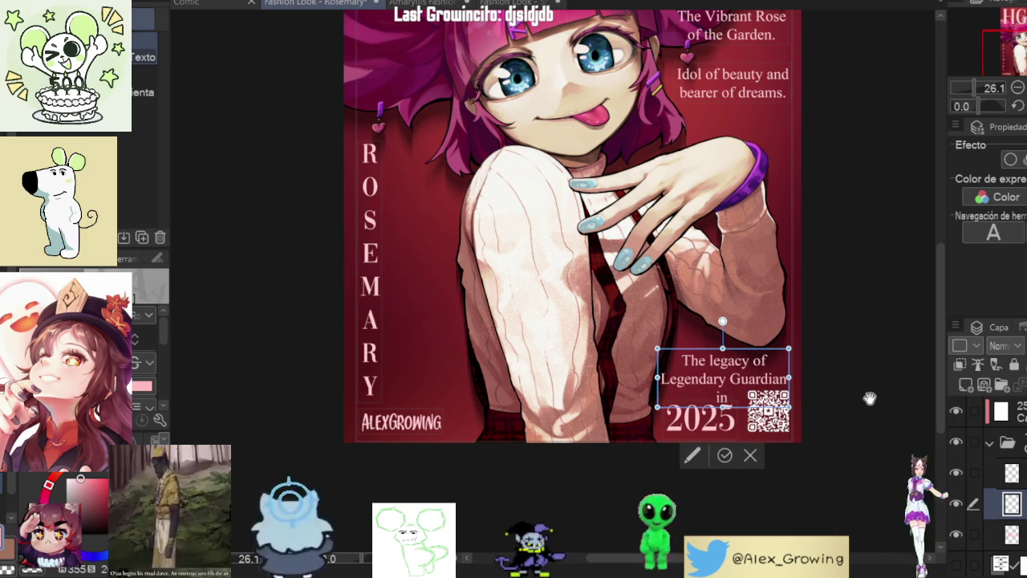
{"action": "key", "text": "ctrl+a"}
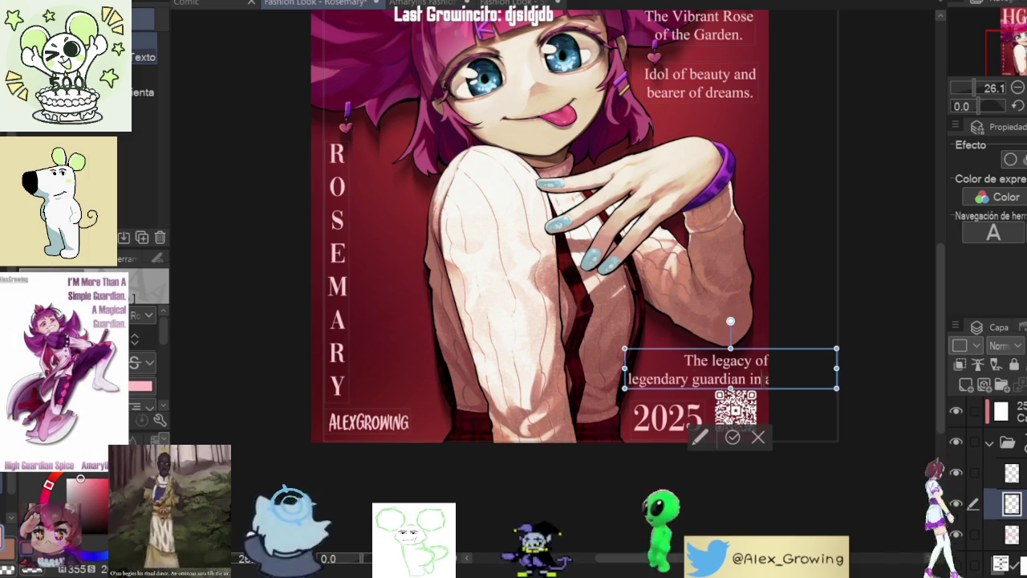
Step: Narrow the caption box to three lines, add a closing period, set it above 2025, and commit
{"action": "mouse_move", "coordinate": [836, 368]}
{"action": "left_mouse_down"}
{"action": "mouse_move", "coordinate": [756, 368]}
{"action": "mouse_move", "coordinate": [663, 341]}
{"action": "left_mouse_up"}
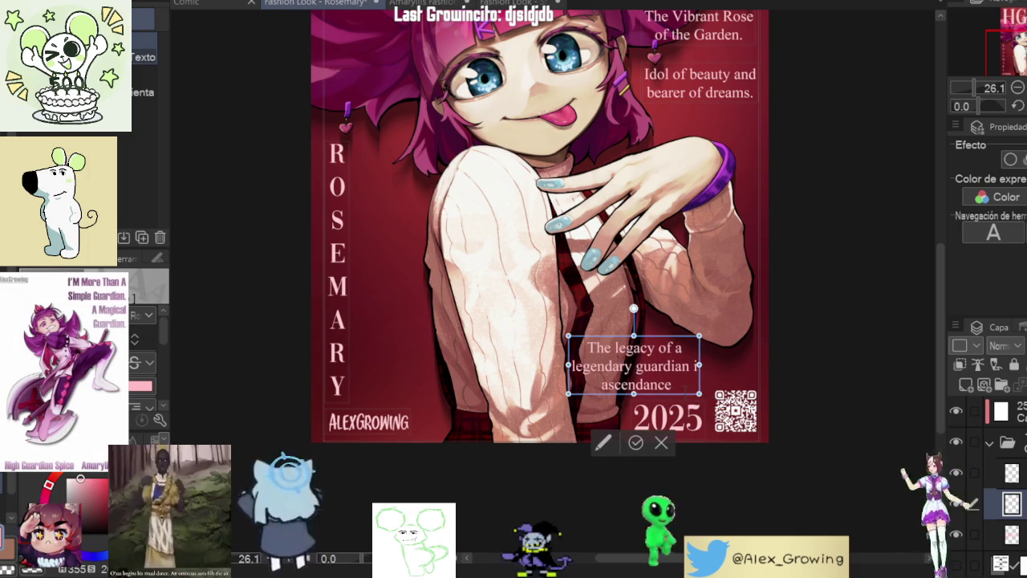
{"action": "mouse_move", "coordinate": [609, 405]}
{"action": "left_mouse_down"}
{"action": "mouse_move", "coordinate": [675, 327]}
{"action": "mouse_move", "coordinate": [718, 349]}
{"action": "left_mouse_up"}
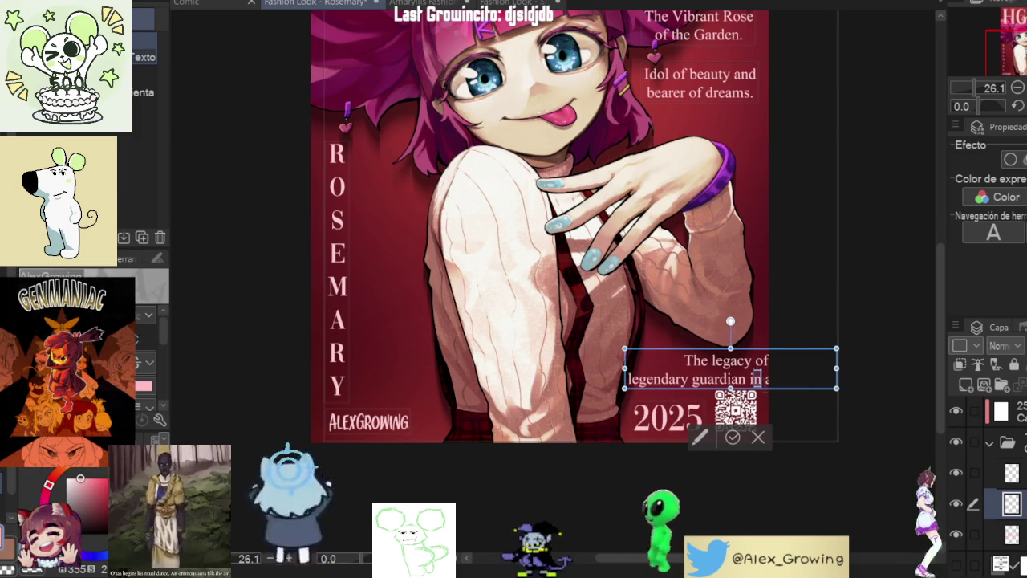
{"action": "mouse_move", "coordinate": [836, 369]}
{"action": "left_mouse_down"}
{"action": "mouse_move", "coordinate": [763, 378]}
{"action": "mouse_move", "coordinate": [666, 333]}
{"action": "left_mouse_up"}
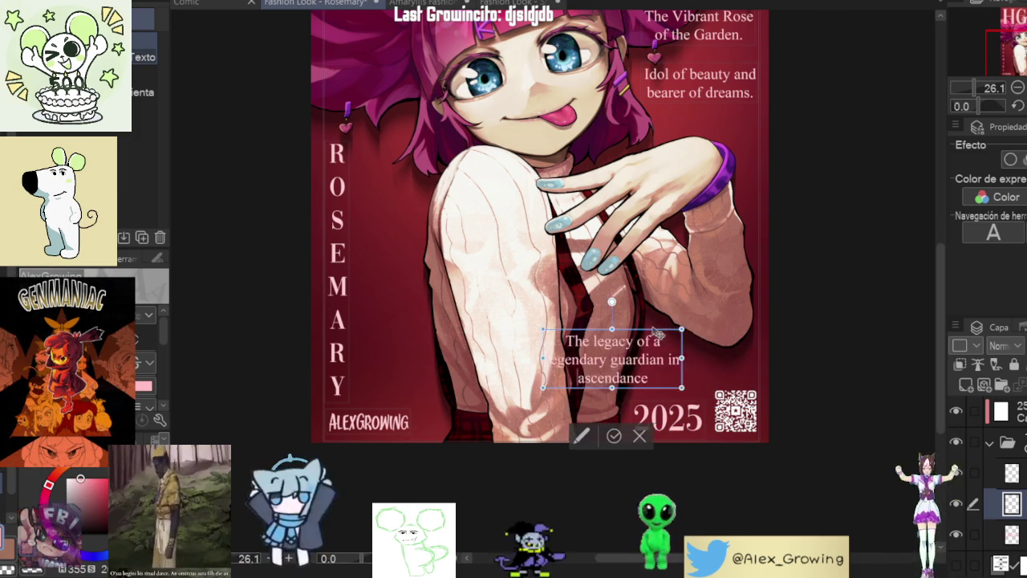
{"action": "type", "text": "."}
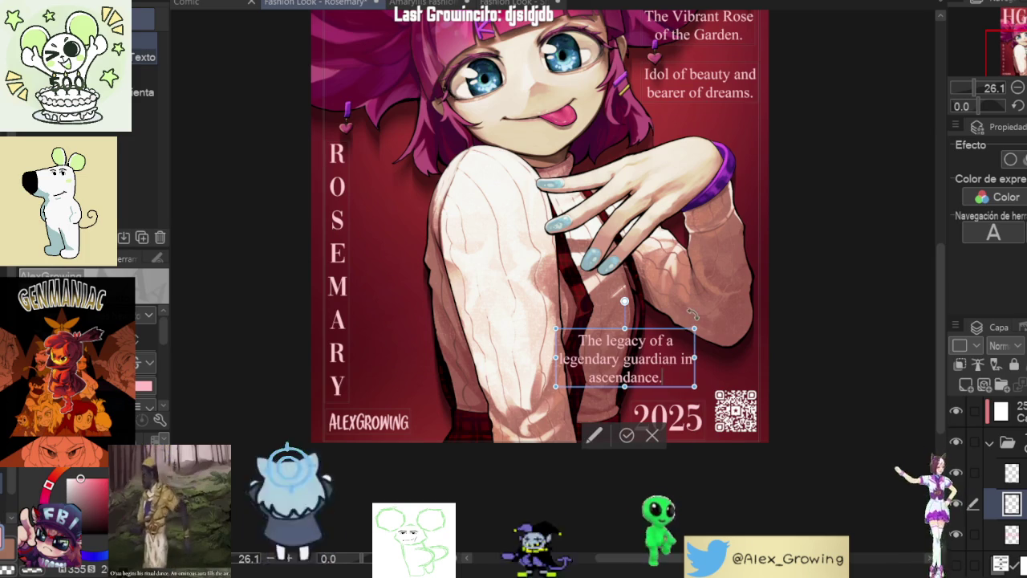
{"action": "mouse_move", "coordinate": [676, 334]}
{"action": "left_mouse_down"}
{"action": "mouse_move", "coordinate": [428, 333]}
{"action": "mouse_move", "coordinate": [487, 358]}
{"action": "left_mouse_up"}
{"action": "left_click_drag", "start_coordinate": [618, 367], "coordinate": [718, 346]}
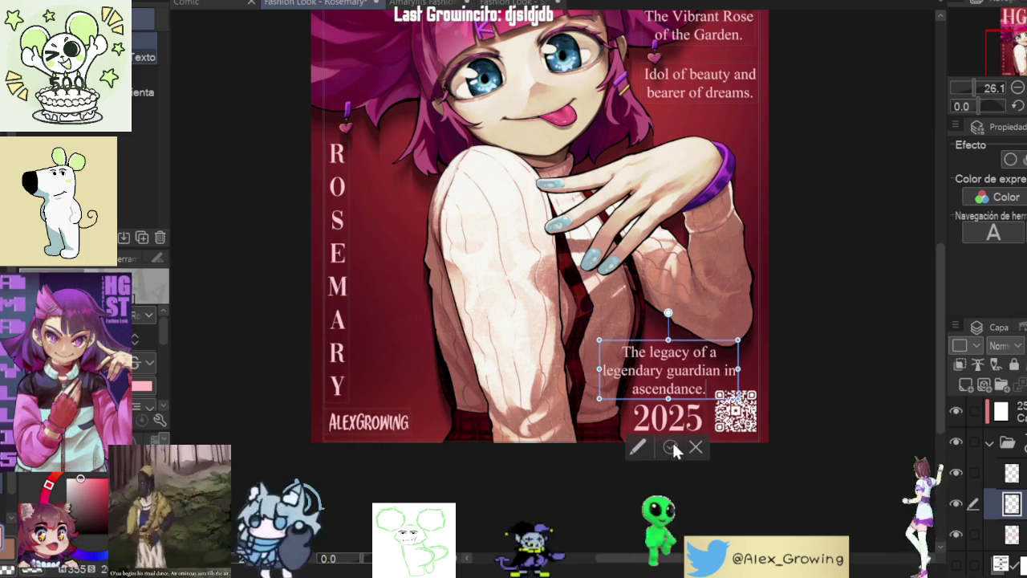
{"action": "left_click", "coordinate": [1011, 473]}
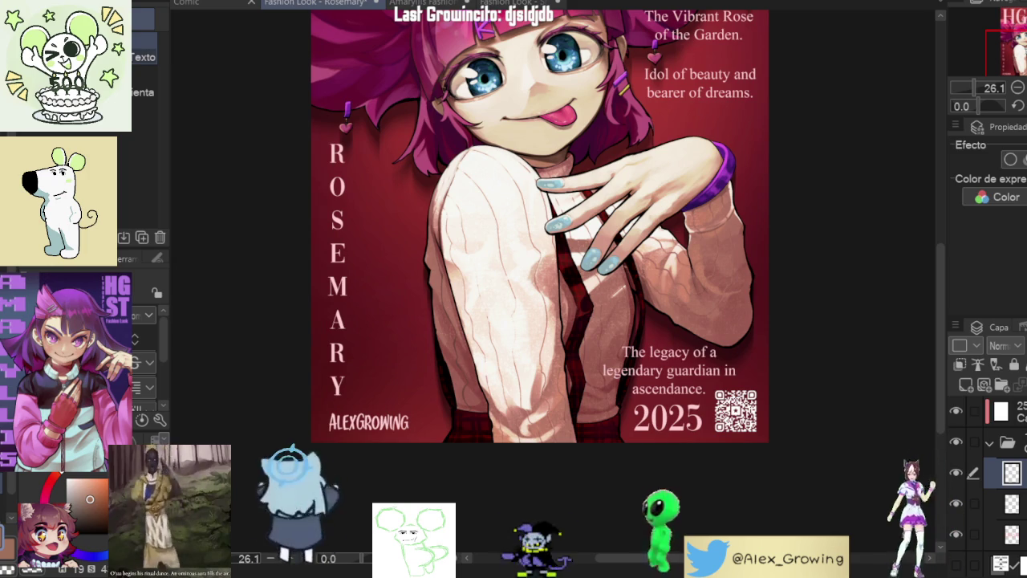
{"action": "key", "text": "ctrl+minus"}
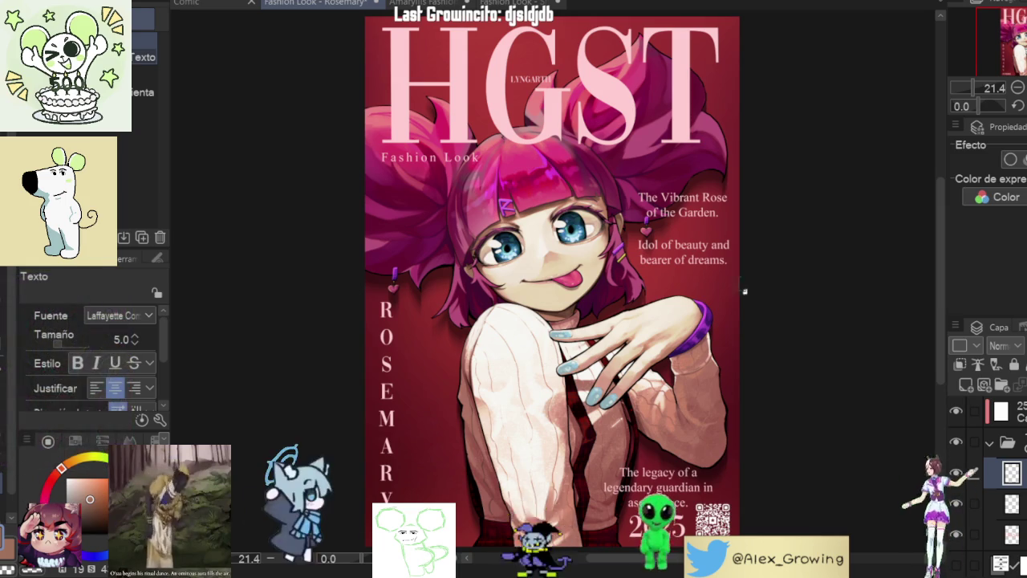
Step: Replace 'beauty' with 'cuteness' in the 'Idol of beauty' tagline
{"action": "scroll", "coordinate": [686, 224], "scroll_direction": "up", "scroll_amount": 1}
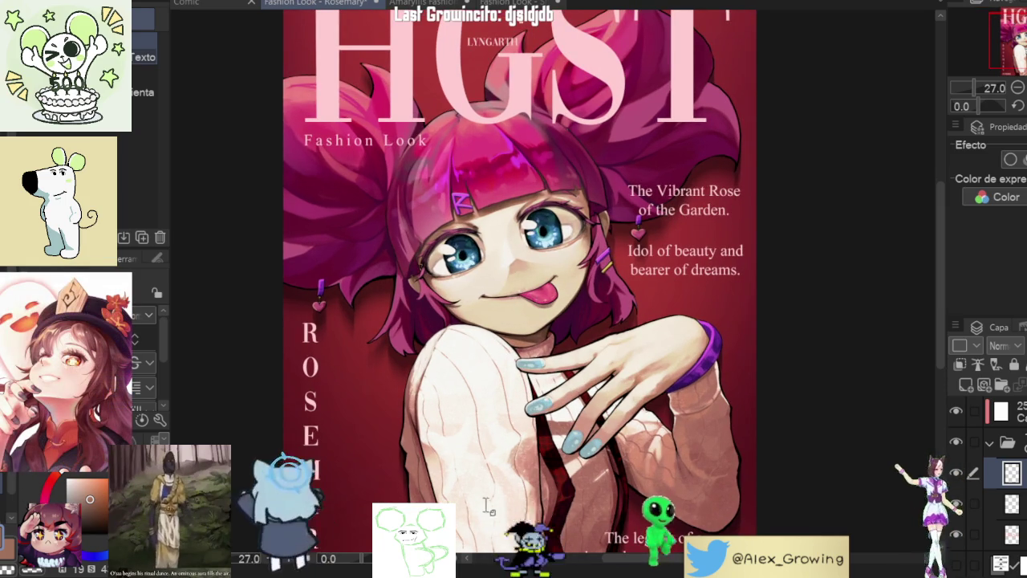
{"action": "scroll", "coordinate": [686, 241], "scroll_direction": "up", "scroll_amount": 2}
{"action": "left_click", "coordinate": [662, 260]}
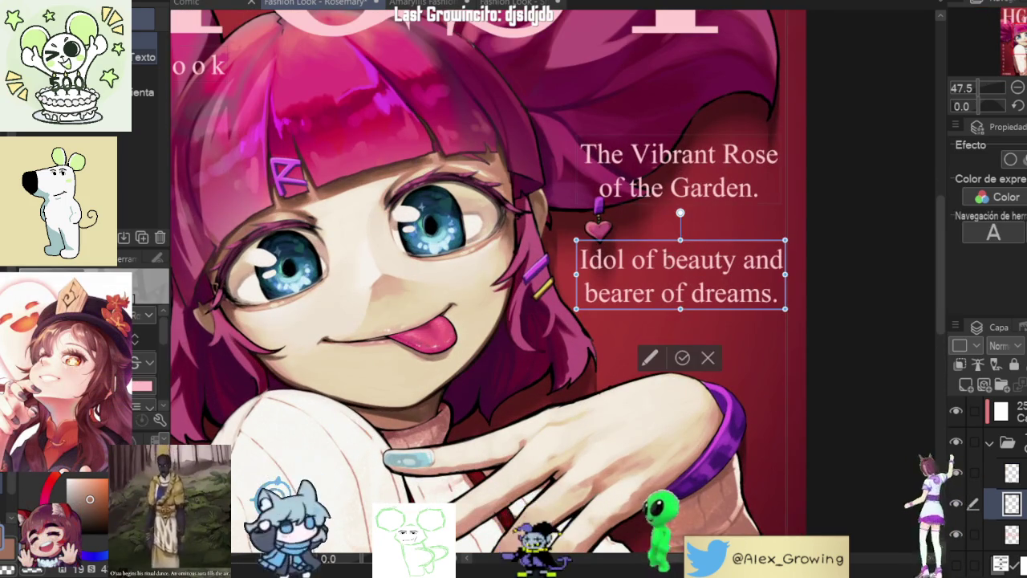
{"action": "left_click_drag", "start_coordinate": [663, 259], "coordinate": [723, 259]}
{"action": "key", "text": "shift+Right"}
{"action": "type", "text": "cuteness"}
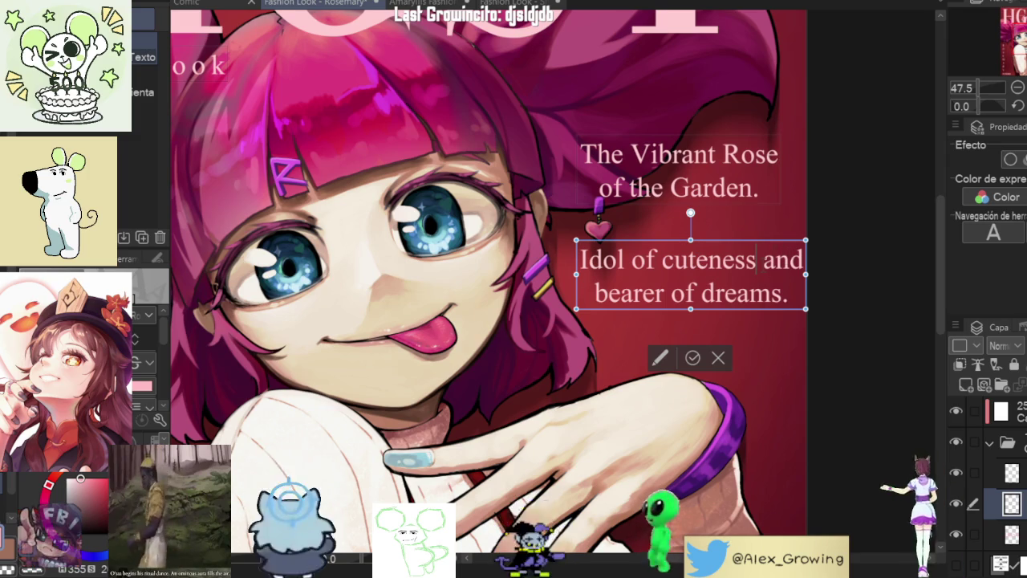
Step: Nudge the tagline box slightly left and down, commit the edit, and fit the cover to the window
{"action": "left_click_drag", "start_coordinate": [732, 245], "coordinate": [724, 248]}
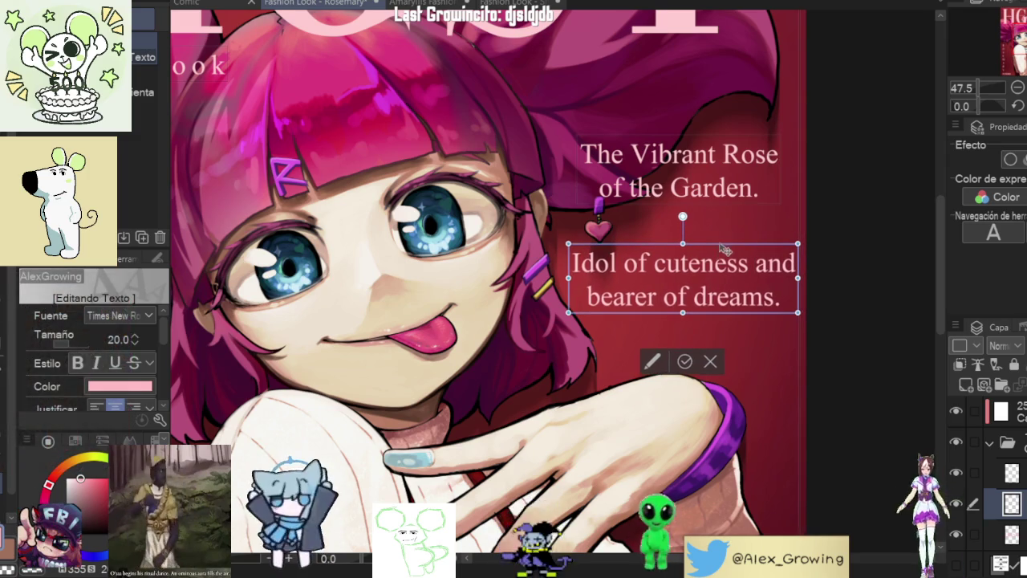
{"action": "left_click", "coordinate": [693, 358]}
{"action": "left_click_drag", "start_coordinate": [782, 297], "coordinate": [571, 265]}
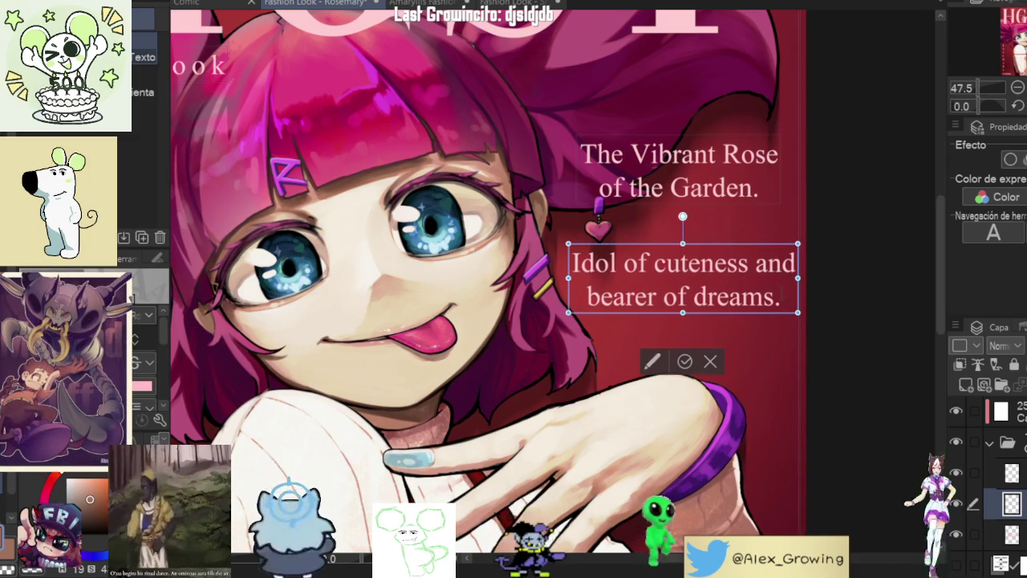
{"action": "left_click", "coordinate": [684, 362]}
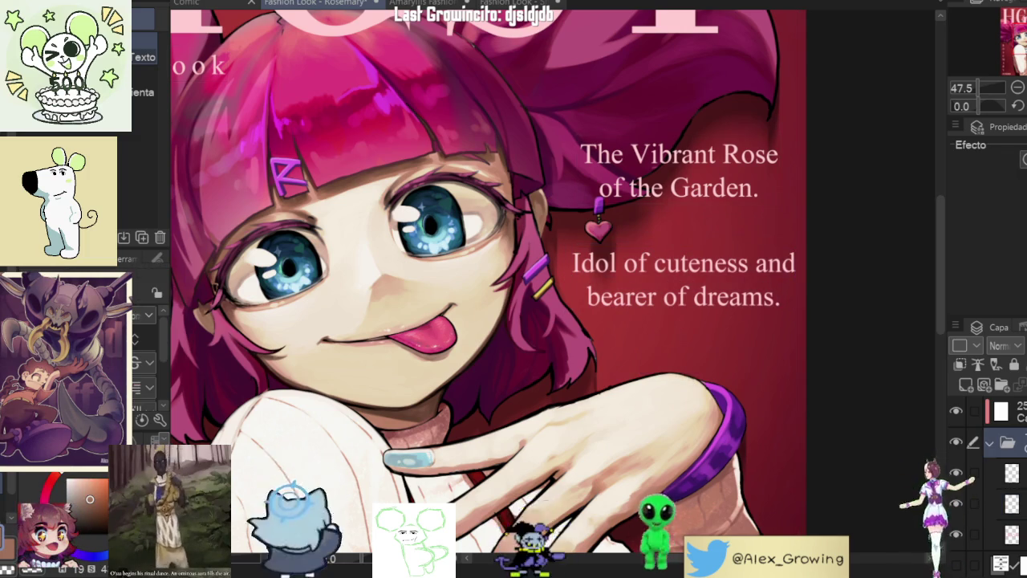
{"action": "key", "text": "ctrl+0"}
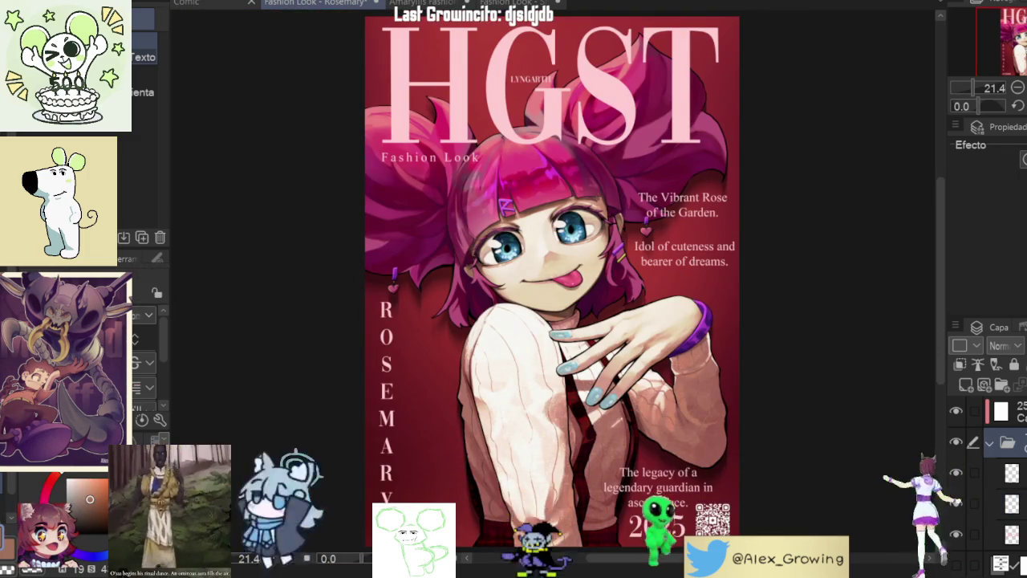